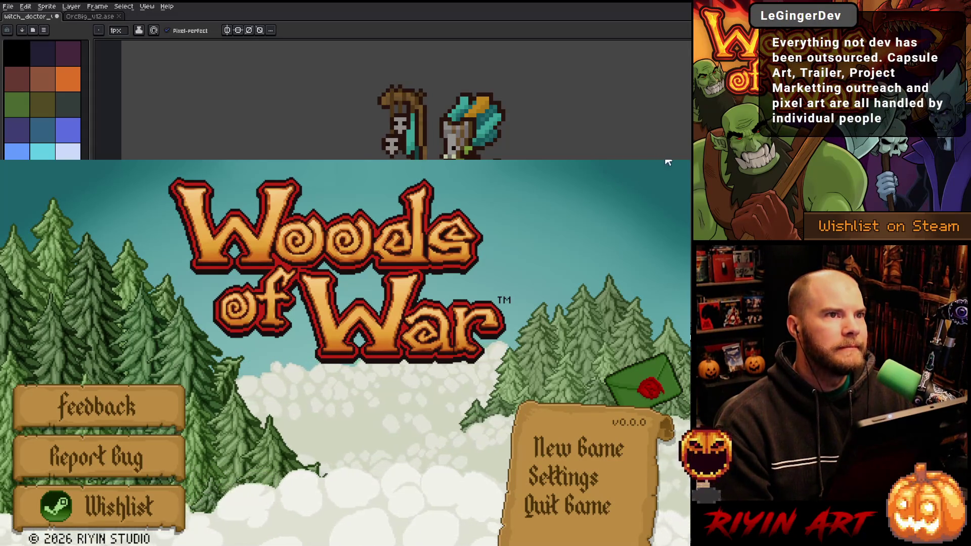
# - Close the Woods of War game window to return to the witch doctor sprite
pyautogui.hotkey('alt', 'F4')
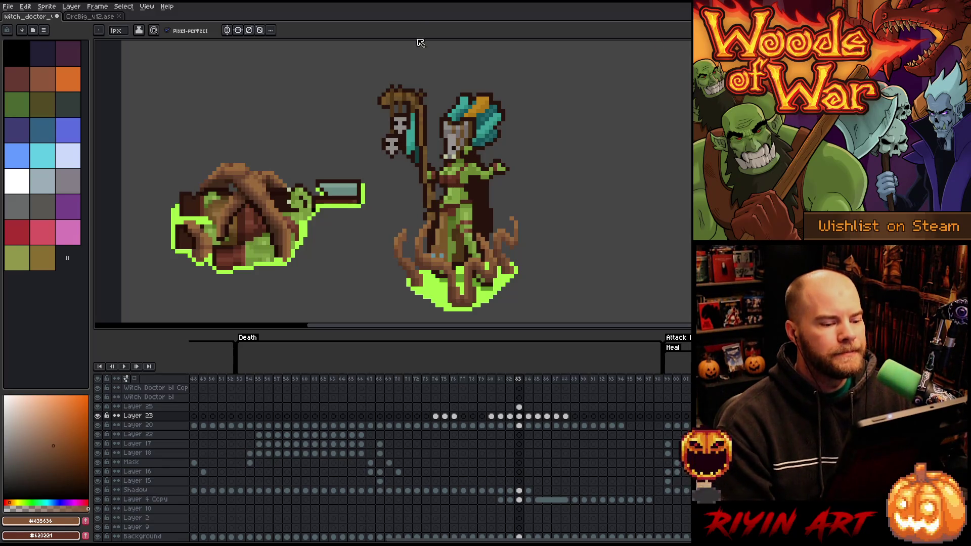
# - Compare frames around 83 on Layer 25, briefly hiding and showing the fallen figure
pyautogui.click(519, 407)
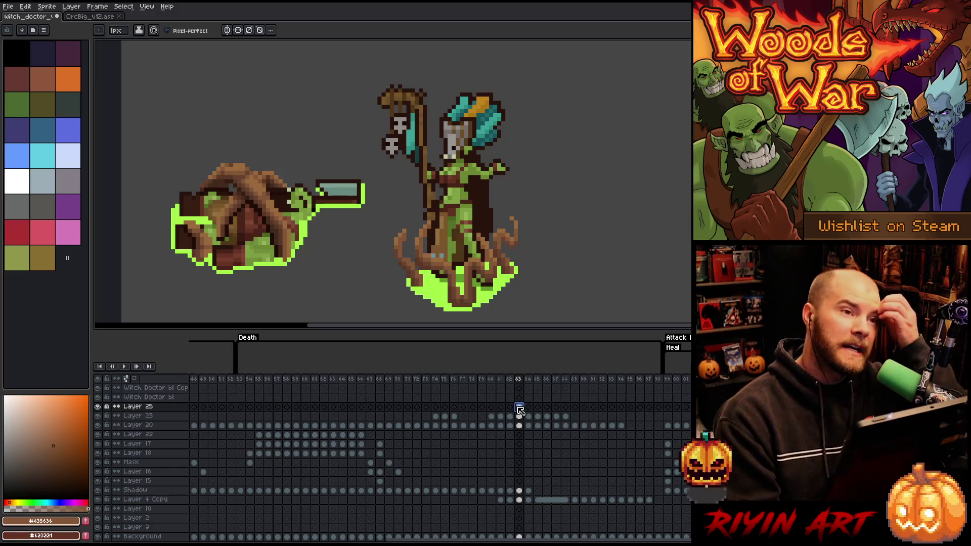
pyautogui.press('Left')
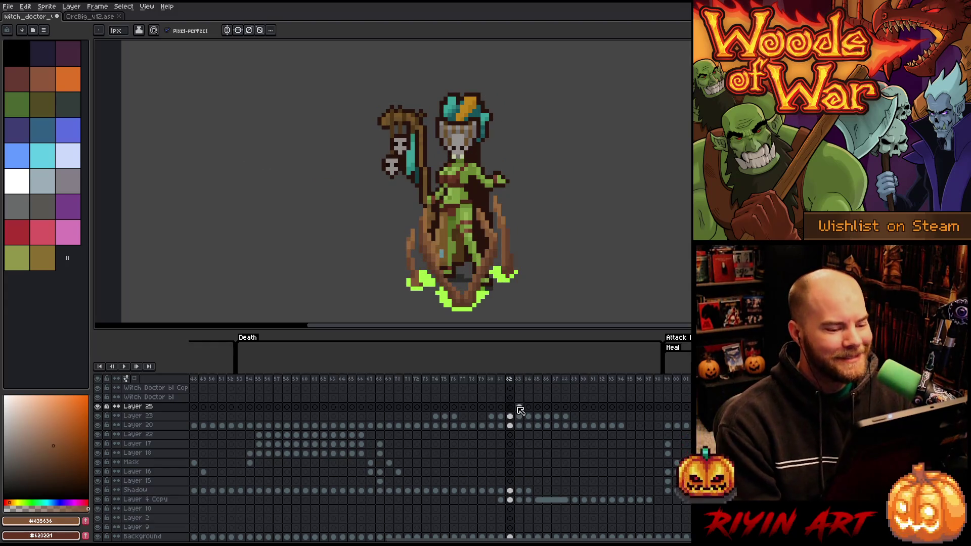
pyautogui.press('Right')
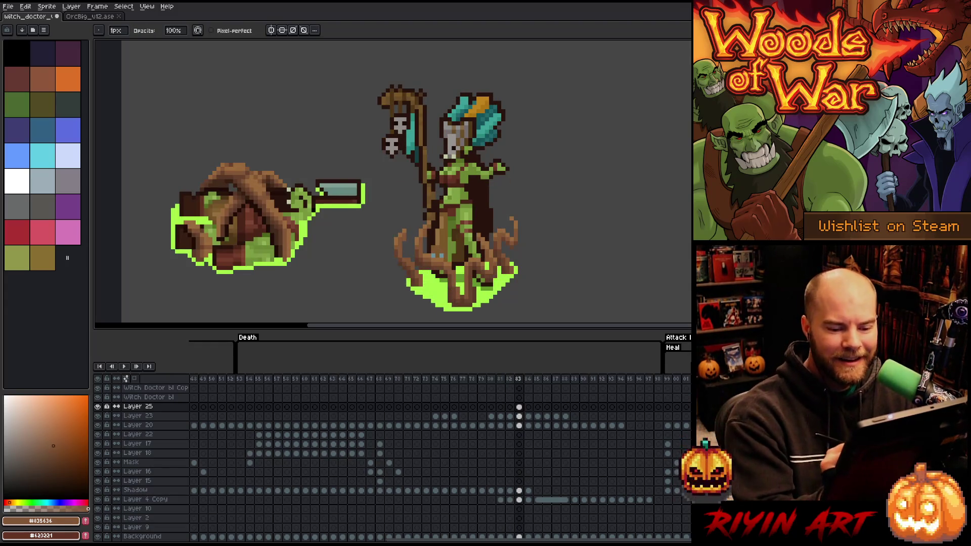
pyautogui.click(98, 406)
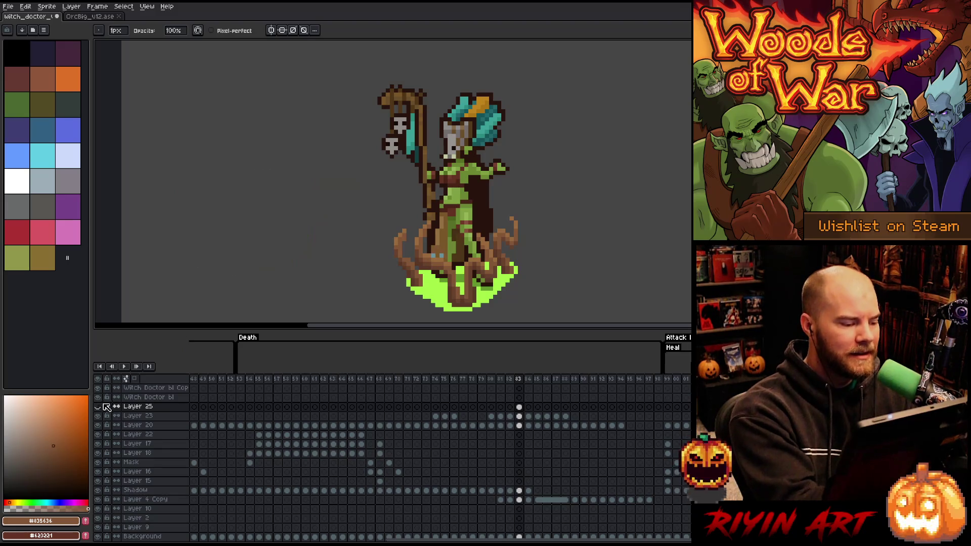
pyautogui.click(98, 407)
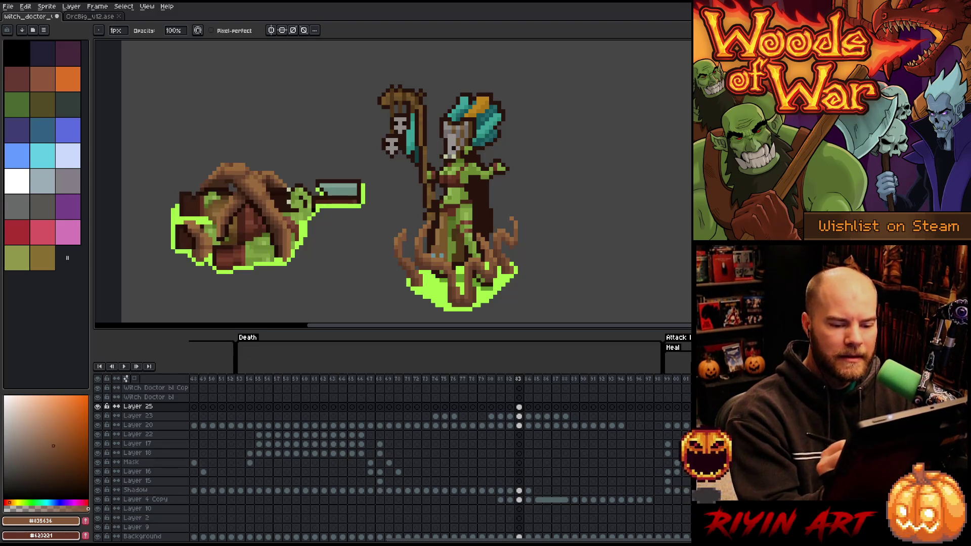
# - On Layer 23, flip between frames 83 and 84 and sample a brown on frame 84
pyautogui.press('Down')
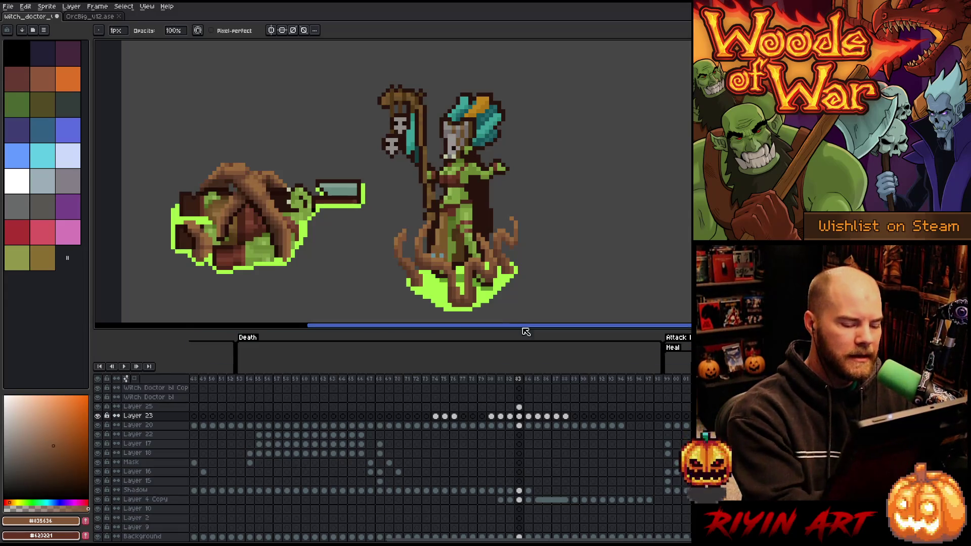
pyautogui.click(519, 415)
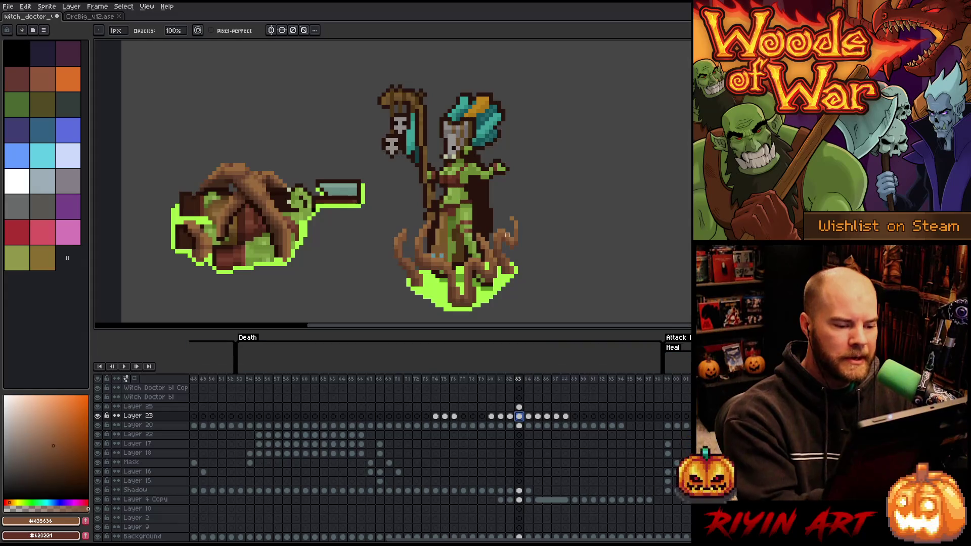
pyautogui.click(528, 416)
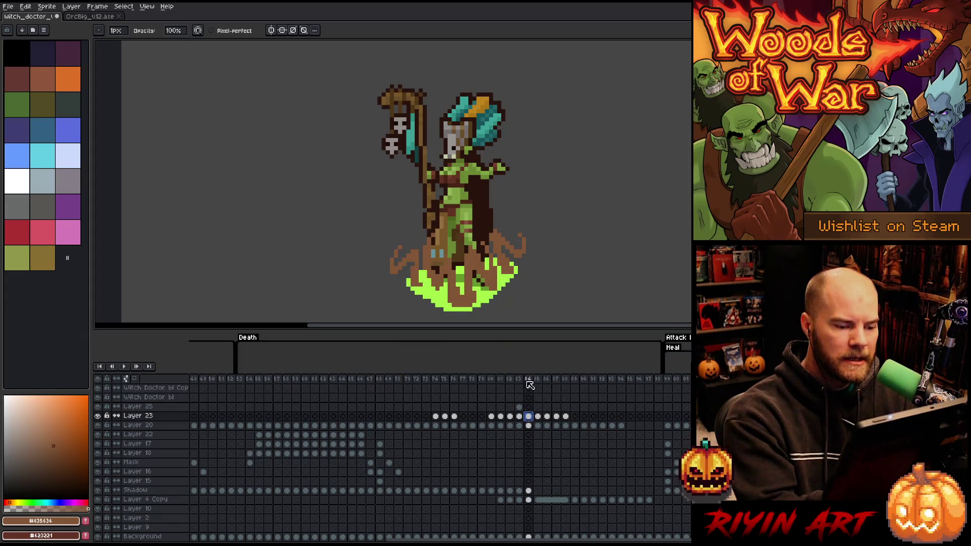
pyautogui.click(519, 416)
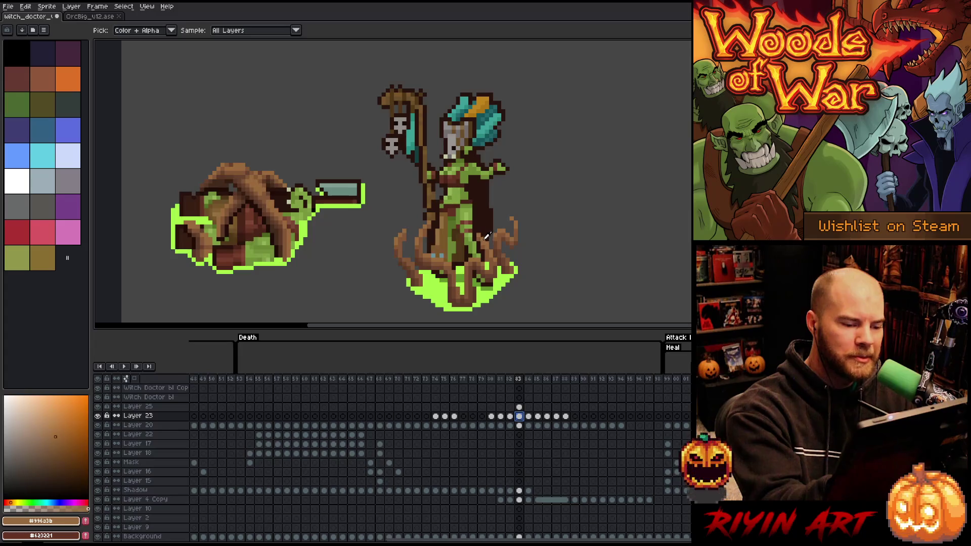
pyautogui.click(528, 416)
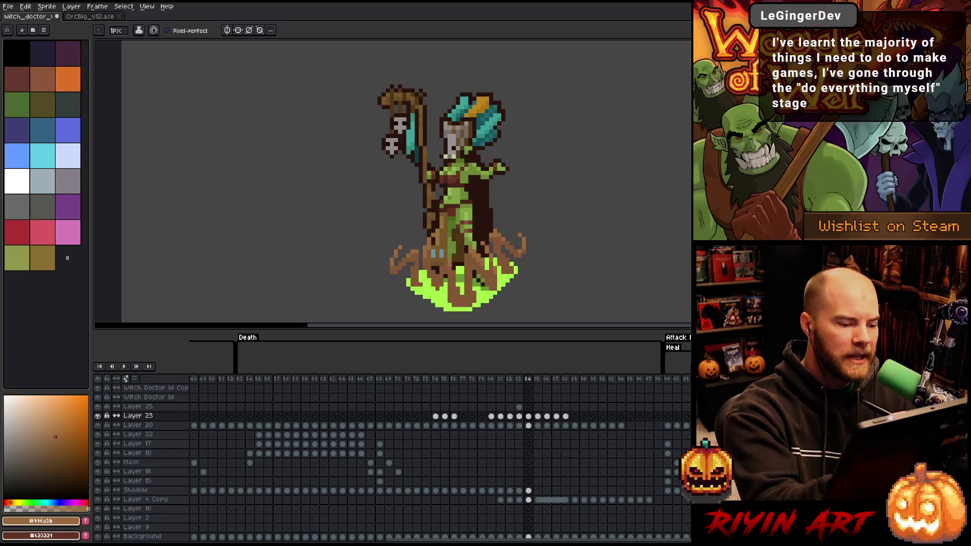
pyautogui.keyDown('alt'); pyautogui.click(448, 264); pyautogui.keyUp('alt')
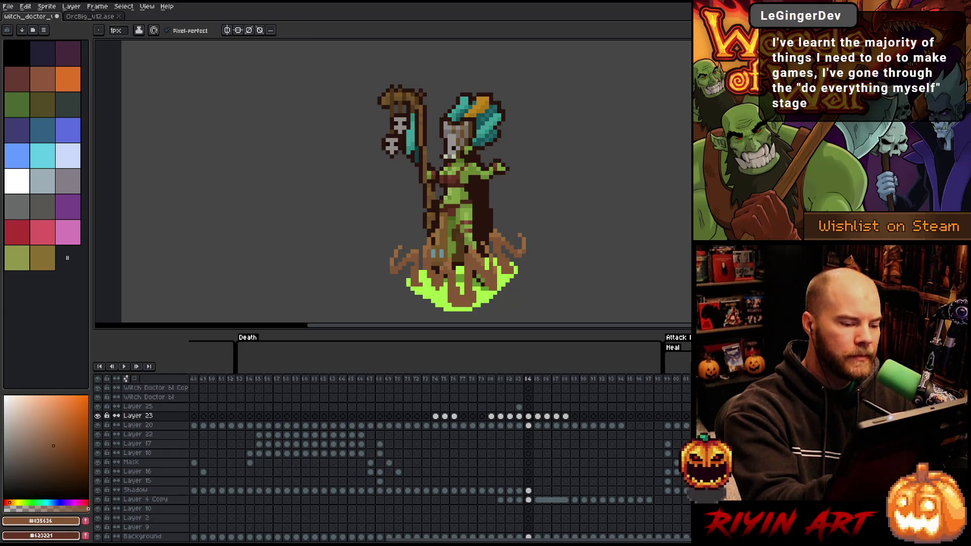
# - Sample lighter and darker browns and draw a dark vertical line down the lower robe on frame 84
pyautogui.keyDown('alt'); pyautogui.click(451, 265); pyautogui.keyUp('alt')
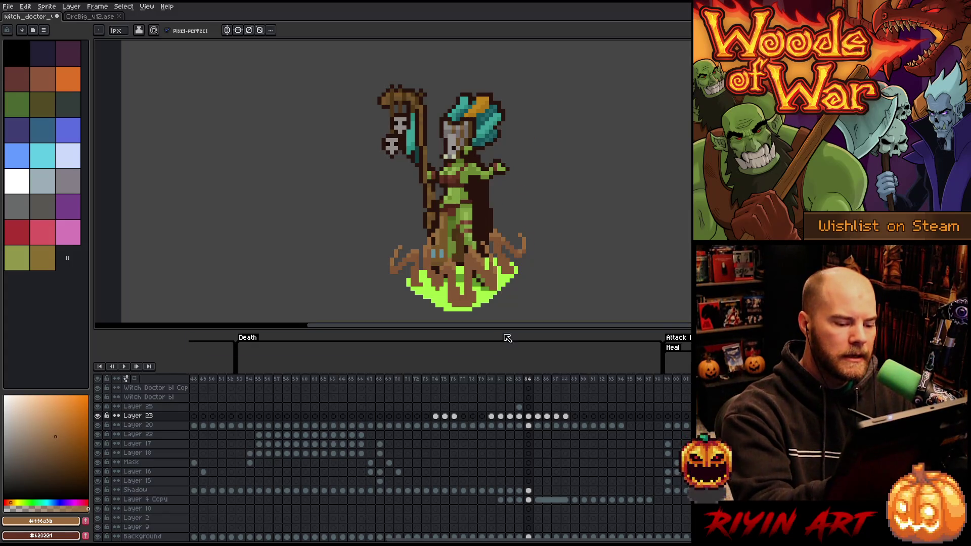
pyautogui.click(519, 415)
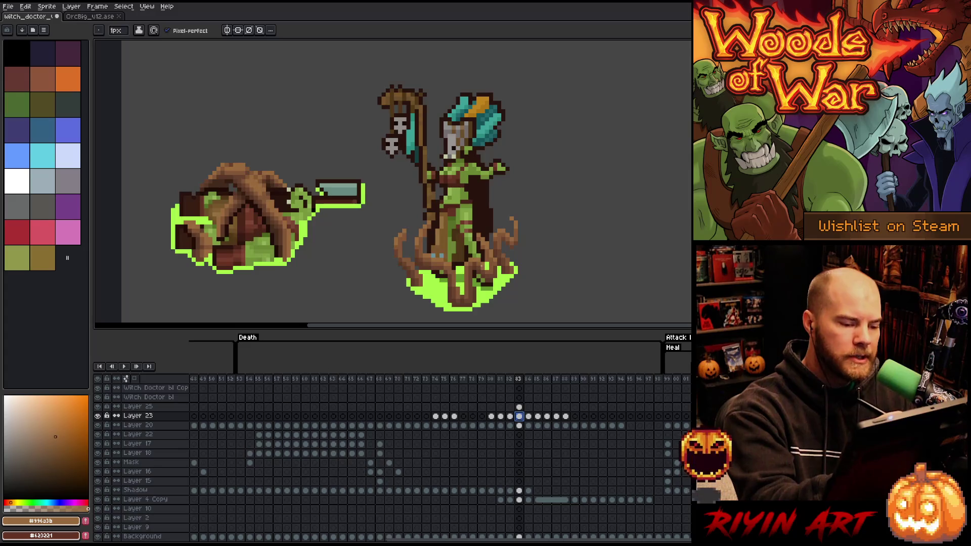
pyautogui.keyDown('alt'); pyautogui.click(481, 261); pyautogui.keyUp('alt')
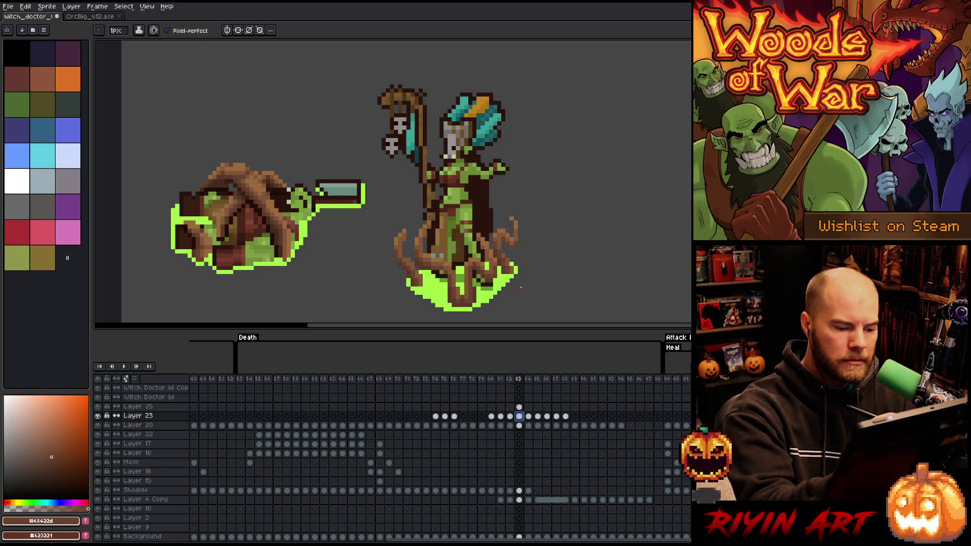
pyautogui.press('Right')
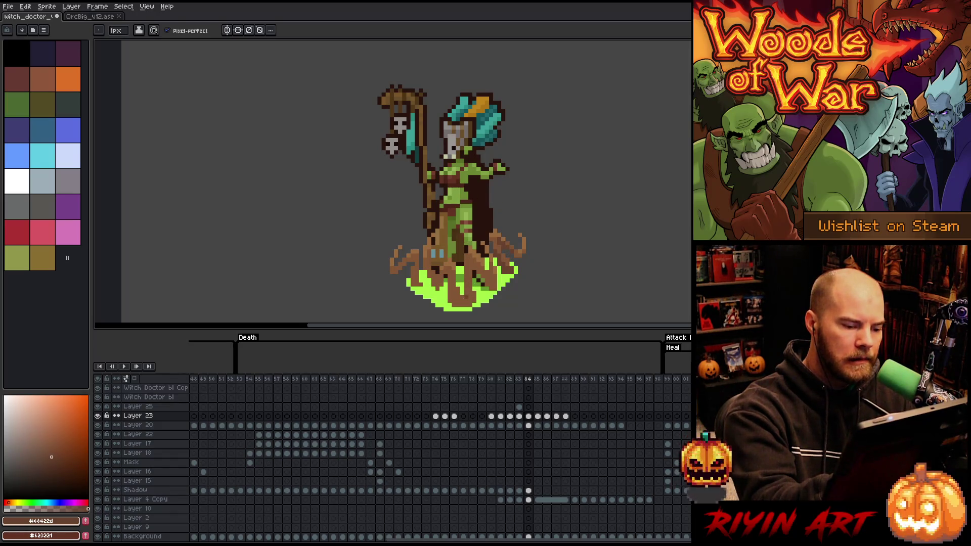
pyautogui.moveTo(470, 285); pyautogui.dragTo(471, 299)
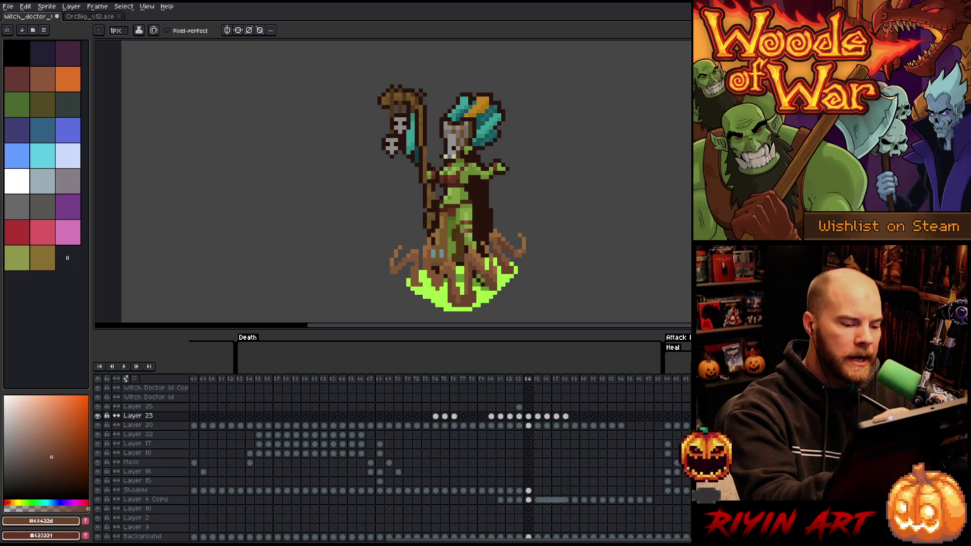
# - Sample mid and dark browns, then flip back to frame 83 to compare
pyautogui.keyDown('alt'); pyautogui.click(467, 300); pyautogui.keyUp('alt')
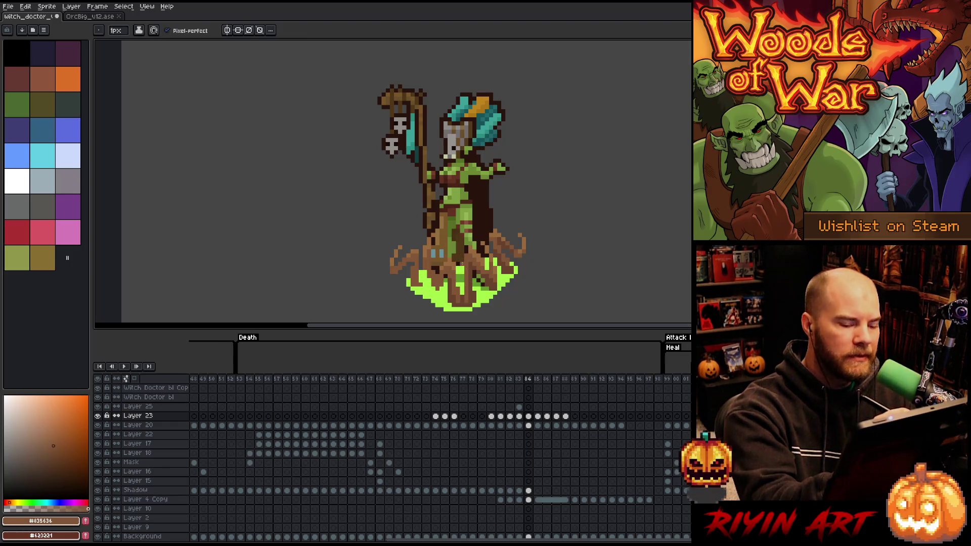
pyautogui.keyDown('alt'); pyautogui.click(438, 271); pyautogui.keyUp('alt')
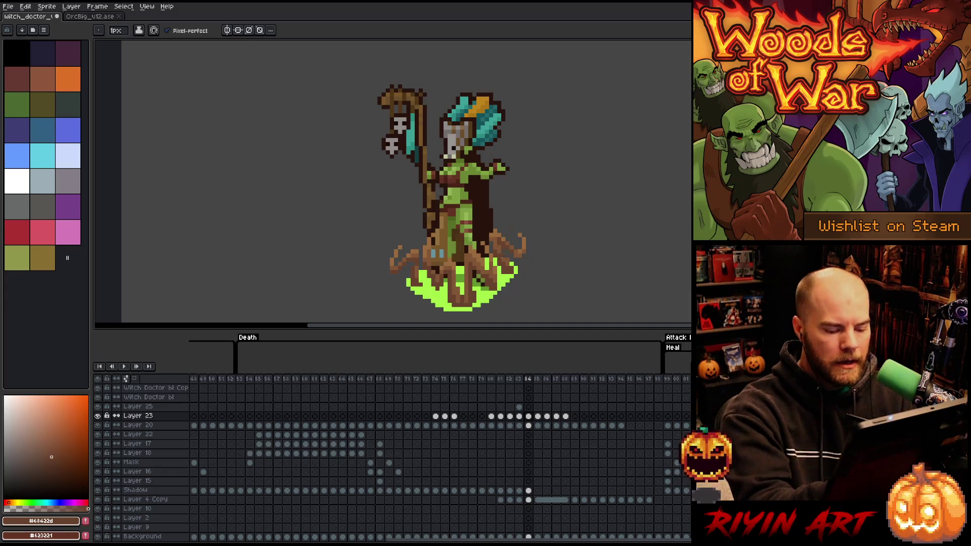
pyautogui.press(',')
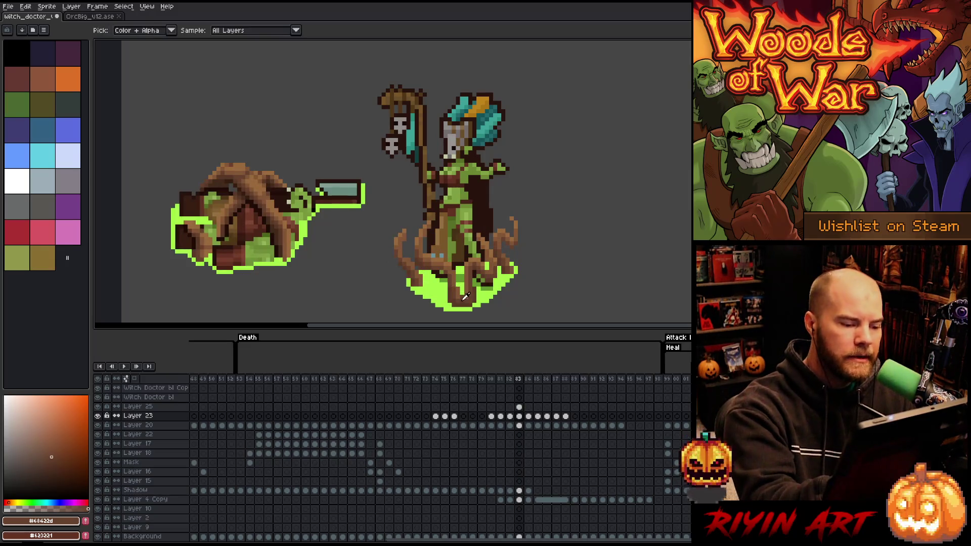
pyautogui.keyDown('alt'); pyautogui.click(466, 298); pyautogui.keyUp('alt')
pyautogui.press('.')
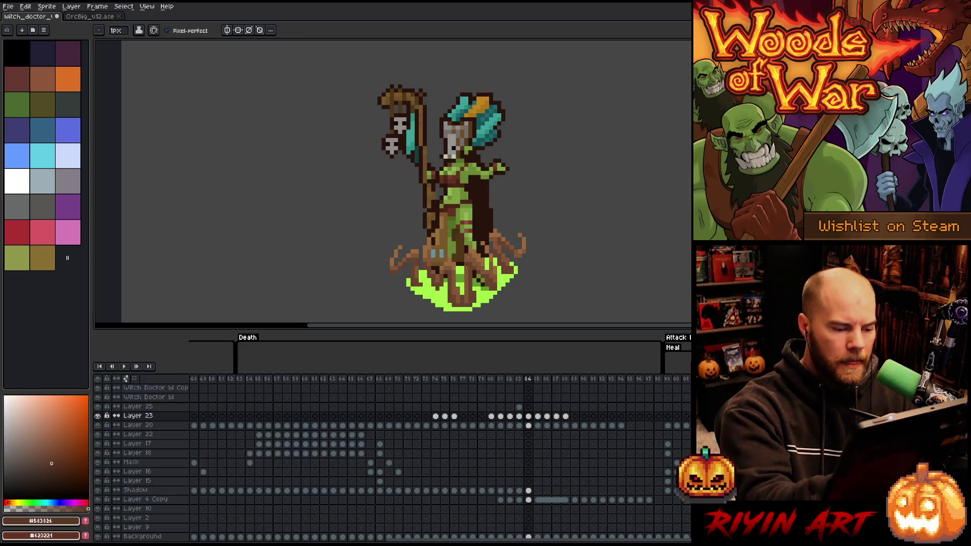
pyautogui.press(',')
pyautogui.keyDown('alt'); pyautogui.click(469, 300); pyautogui.keyUp('alt')
pyautogui.press('.')
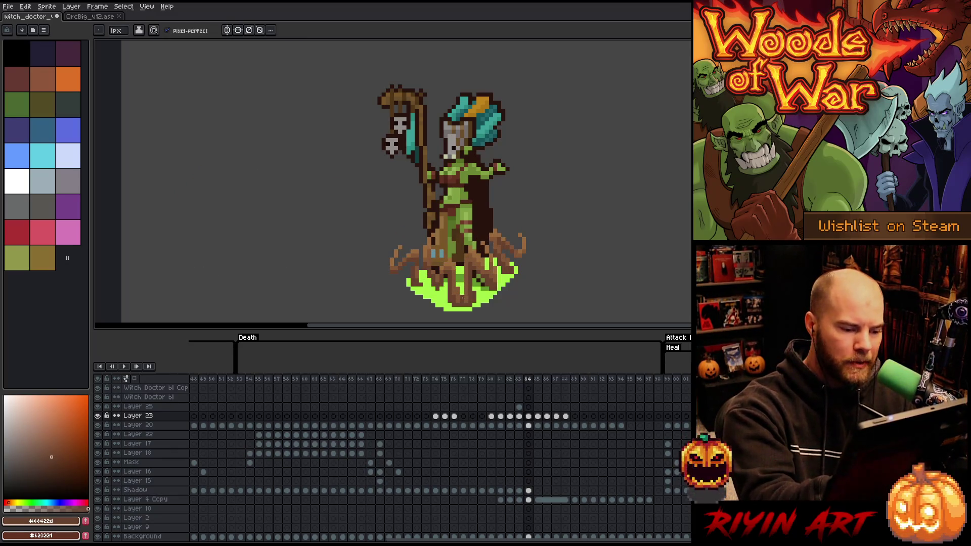
pyautogui.press(',')
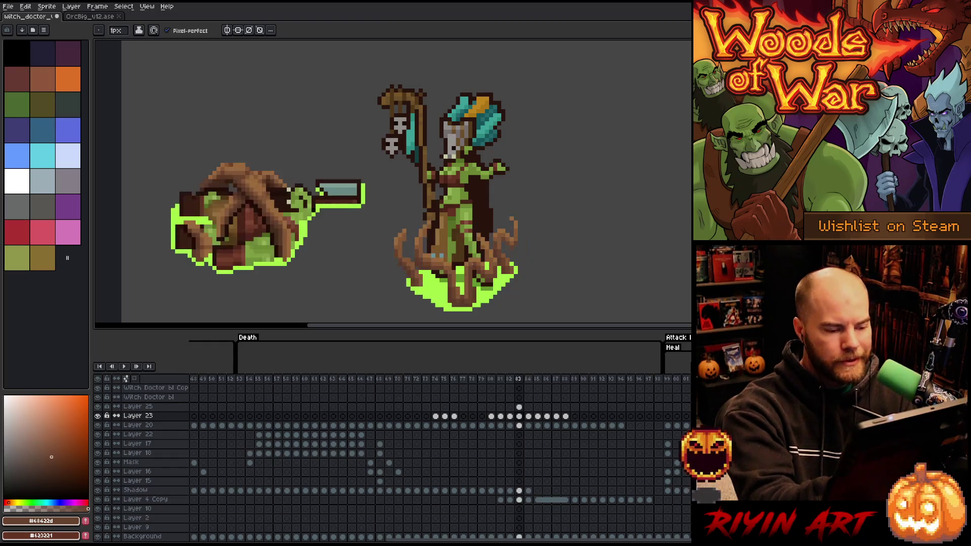
pyautogui.keyDown('alt'); pyautogui.click(471, 299); pyautogui.keyUp('alt')
pyautogui.press('.')
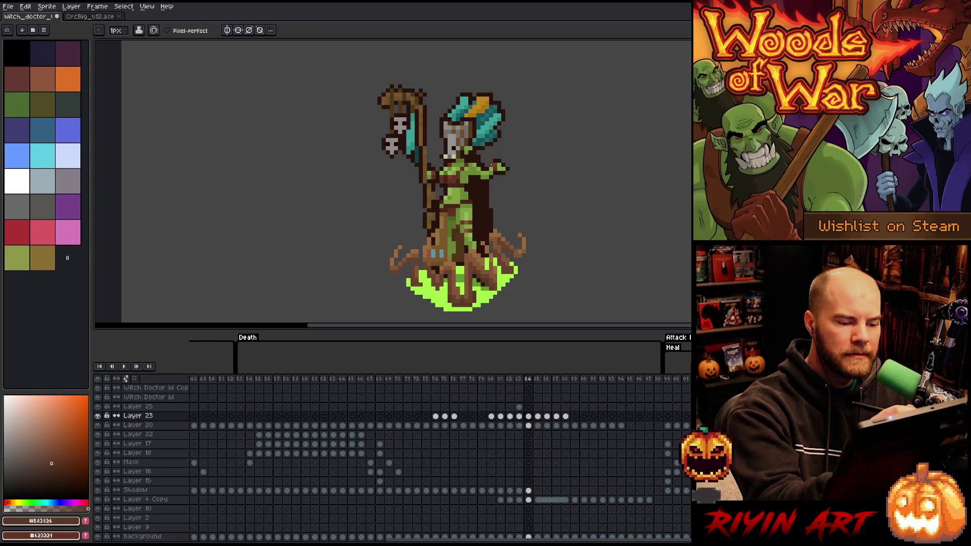
pyautogui.keyDown('alt'); pyautogui.click(496, 235); pyautogui.keyUp('alt')
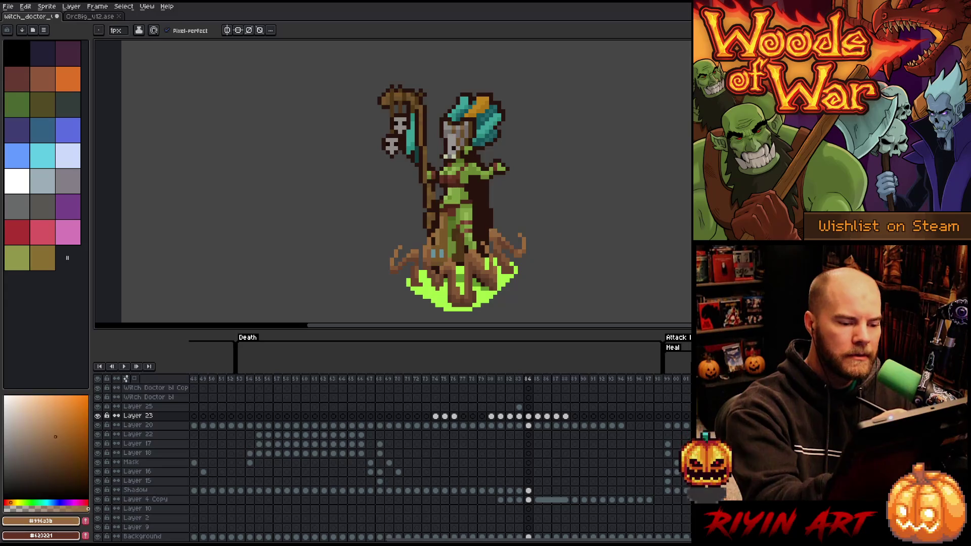
pyautogui.keyDown('alt'); pyautogui.click(503, 241); pyautogui.keyUp('alt')
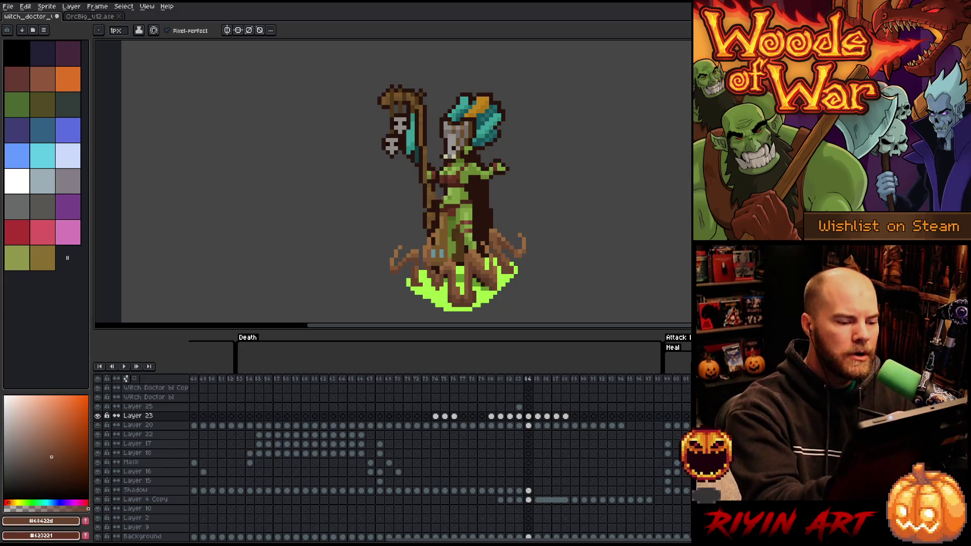
pyautogui.keyDown('alt'); pyautogui.click(420, 266); pyautogui.keyUp('alt')
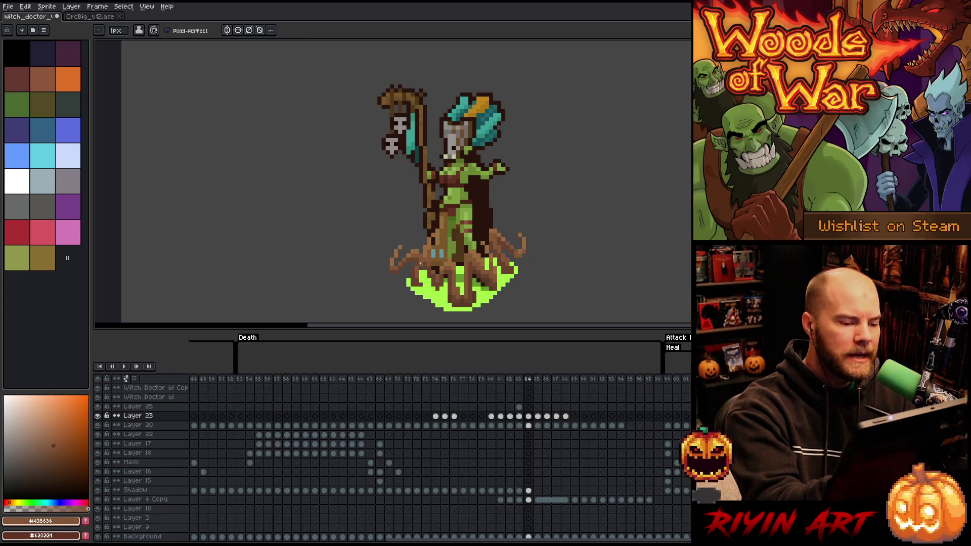
pyautogui.keyDown('alt'); pyautogui.click(493, 245); pyautogui.keyUp('alt')
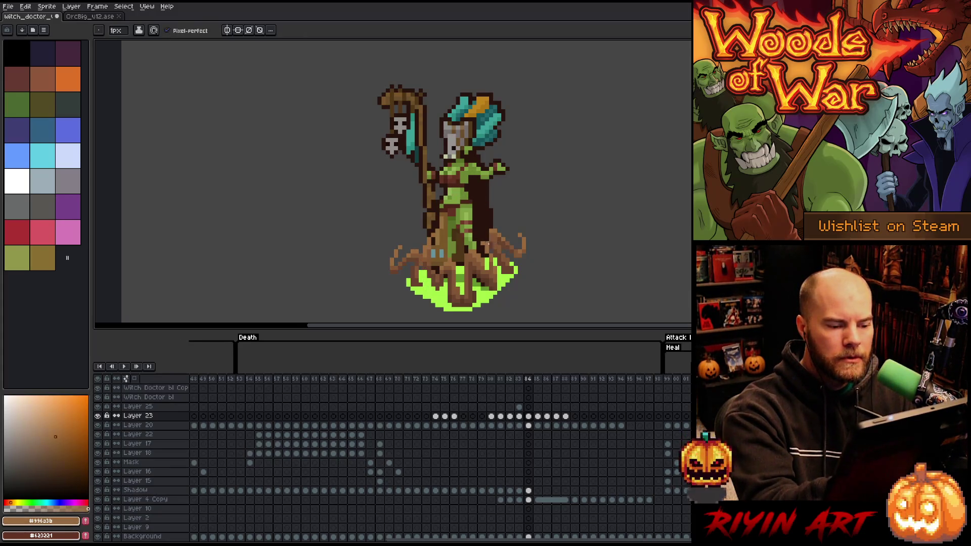
pyautogui.keyDown('alt'); pyautogui.click(491, 262); pyautogui.keyUp('alt')
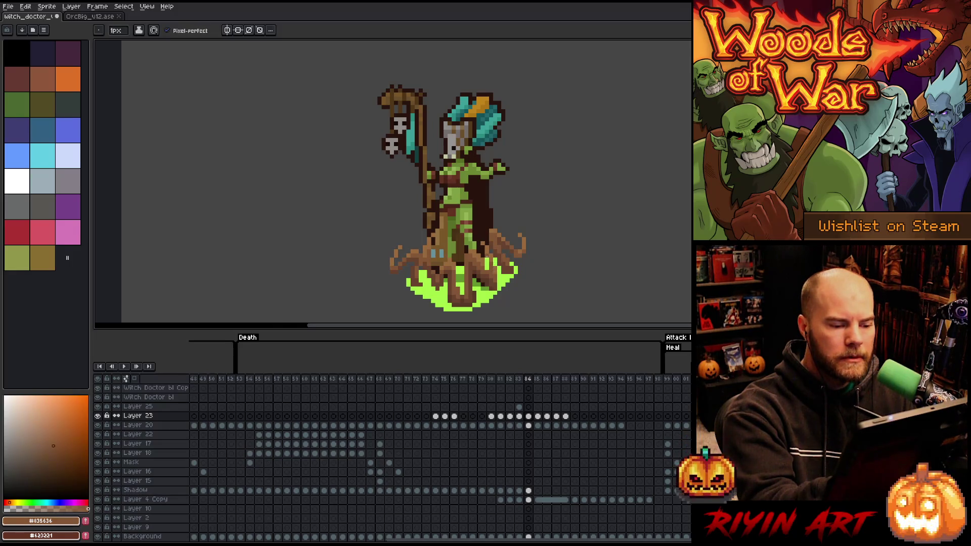
pyautogui.keyDown('alt'); pyautogui.click(488, 258); pyautogui.keyUp('alt')
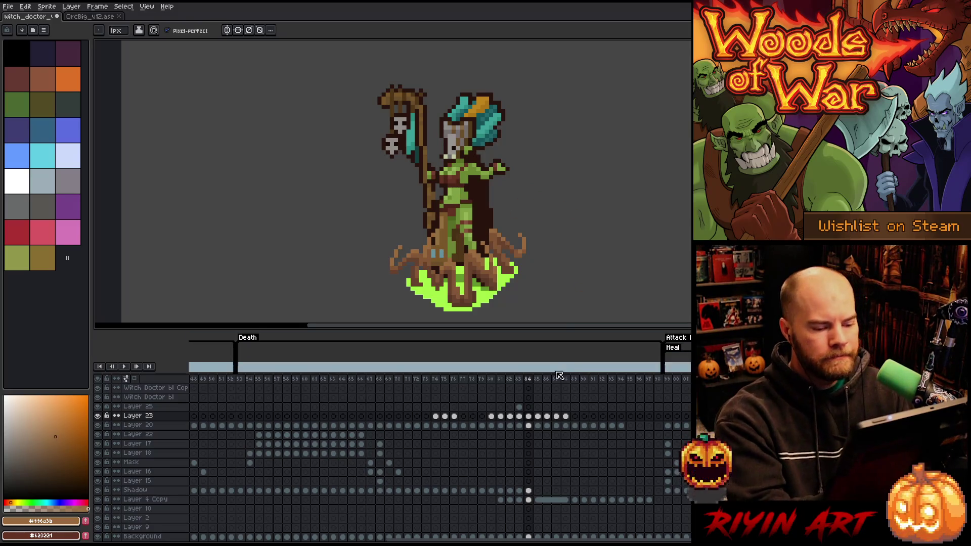
# - Flip between frames 83, 84 and 85 of the death animation, ending on frame 85
pyautogui.click(538, 416)
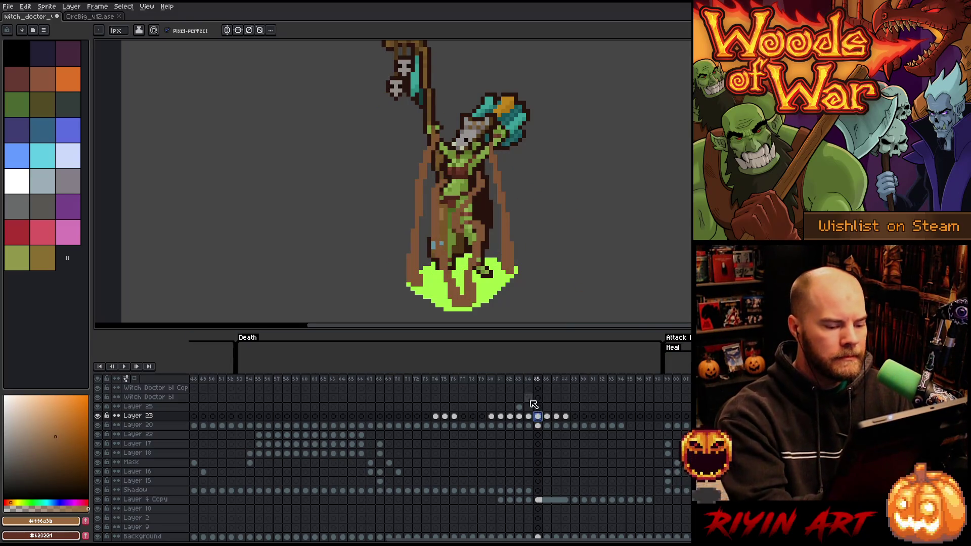
pyautogui.click(520, 407)
pyautogui.click(538, 416)
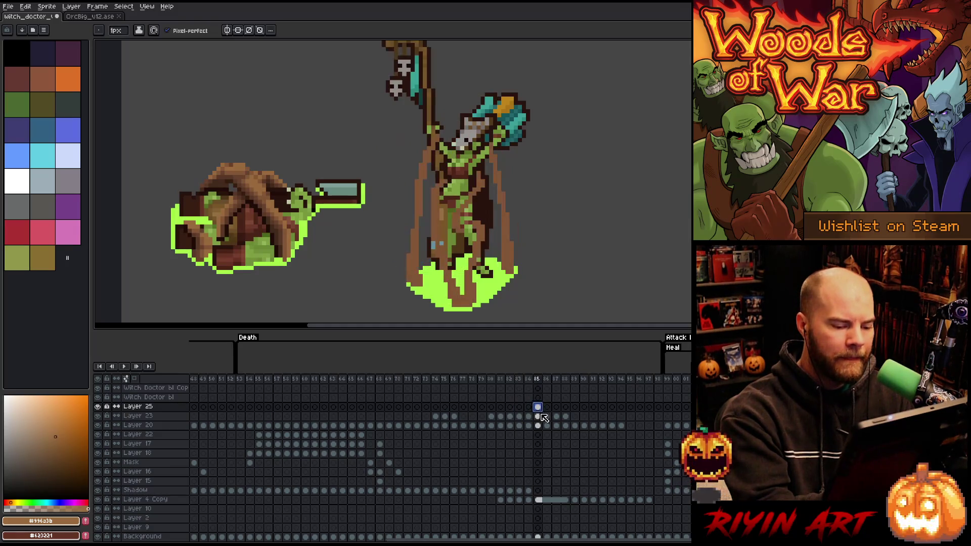
pyautogui.press('Left')
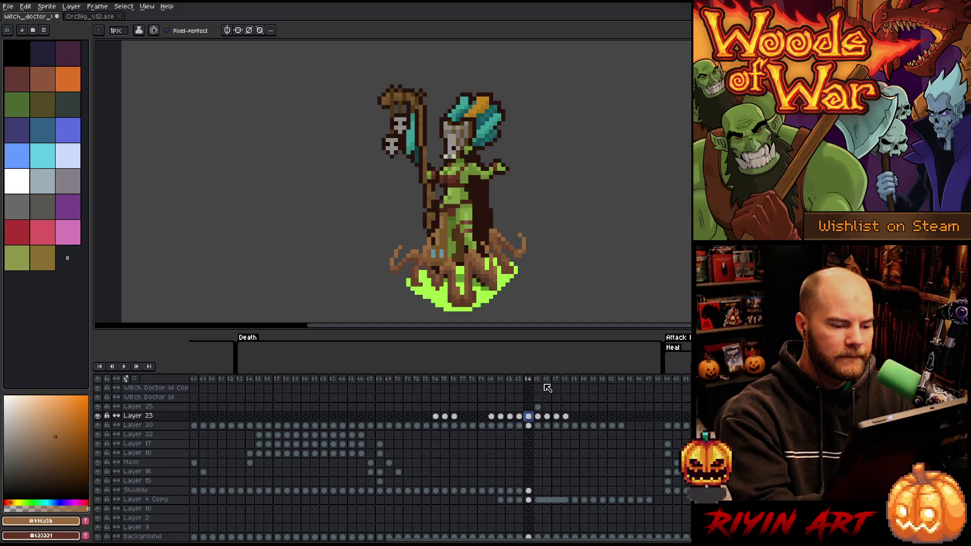
pyautogui.click(538, 416)
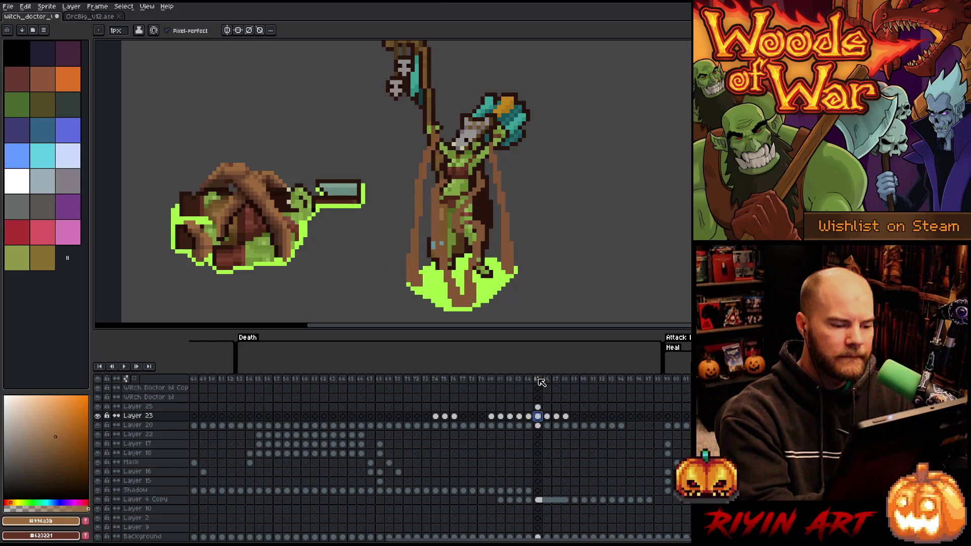
pyautogui.click(530, 416)
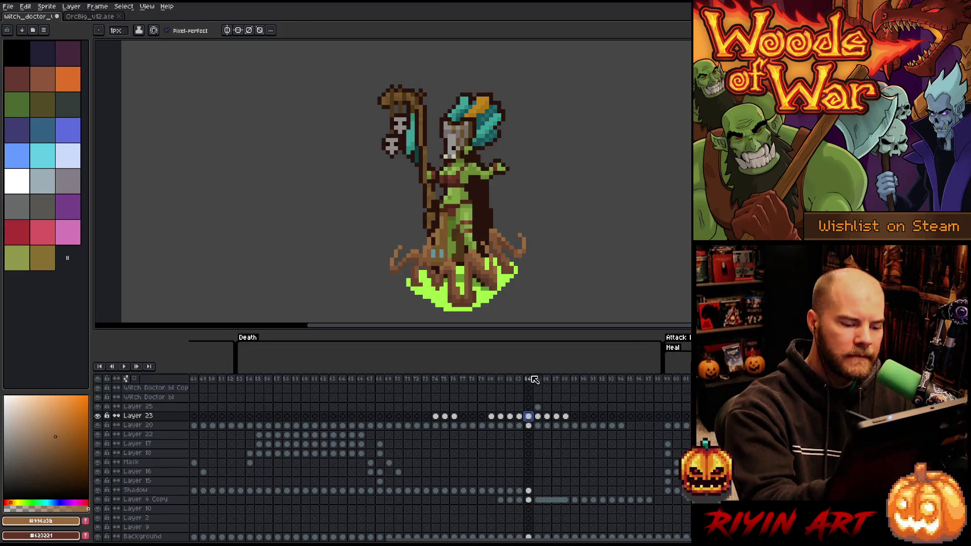
pyautogui.click(539, 416)
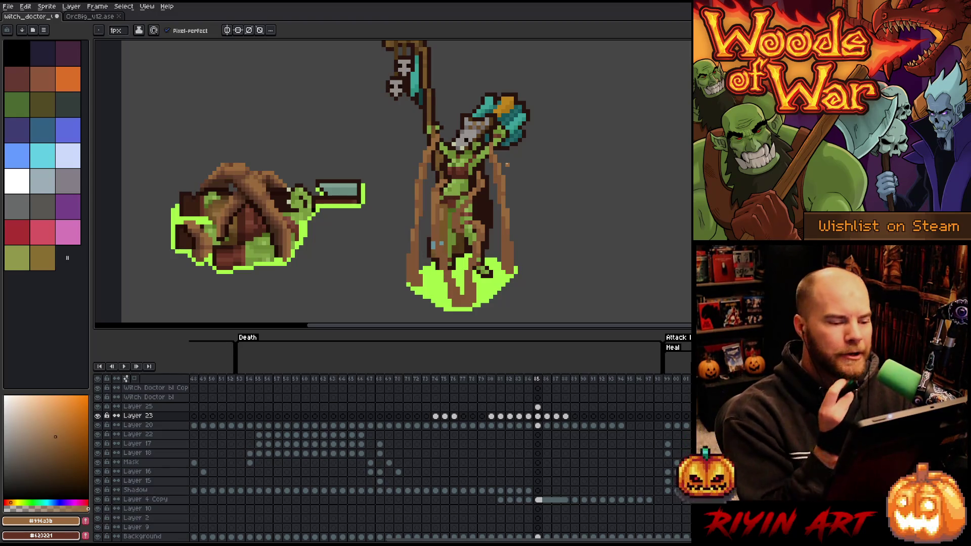
# - Sample mid and dark browns and shade the staff's right edge dark brown
pyautogui.press('e')
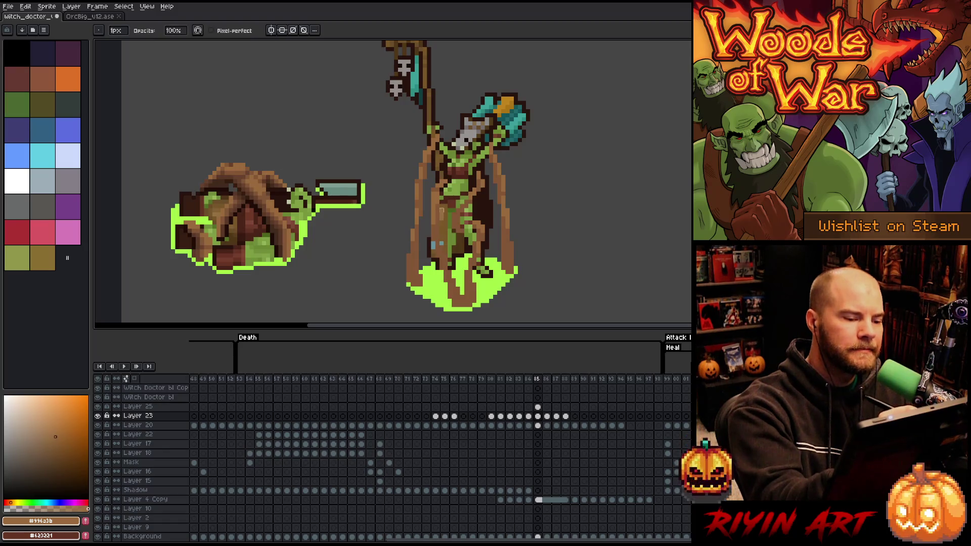
pyautogui.press('b')
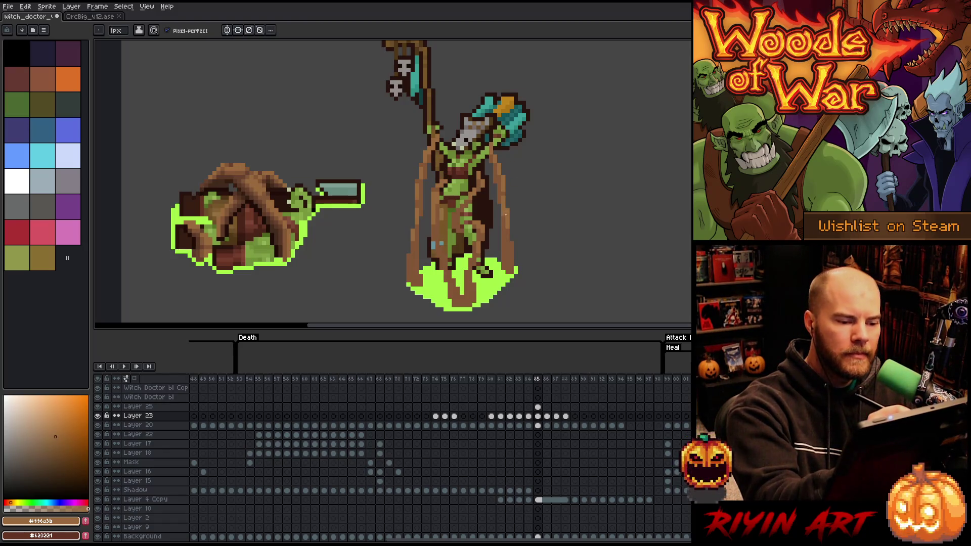
pyautogui.keyDown('alt'); pyautogui.click(436, 138); pyautogui.keyUp('alt')
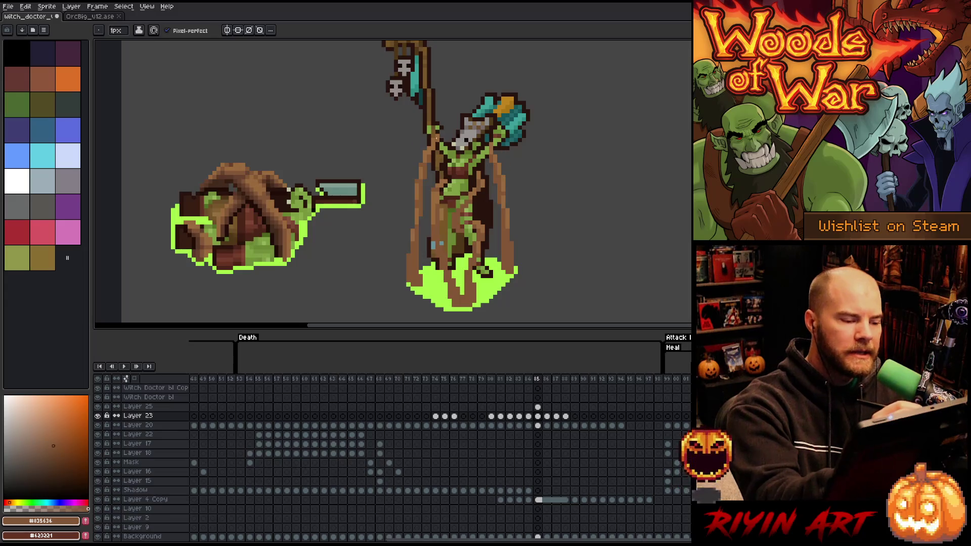
pyautogui.keyDown('alt'); pyautogui.click(504, 175); pyautogui.keyUp('alt')
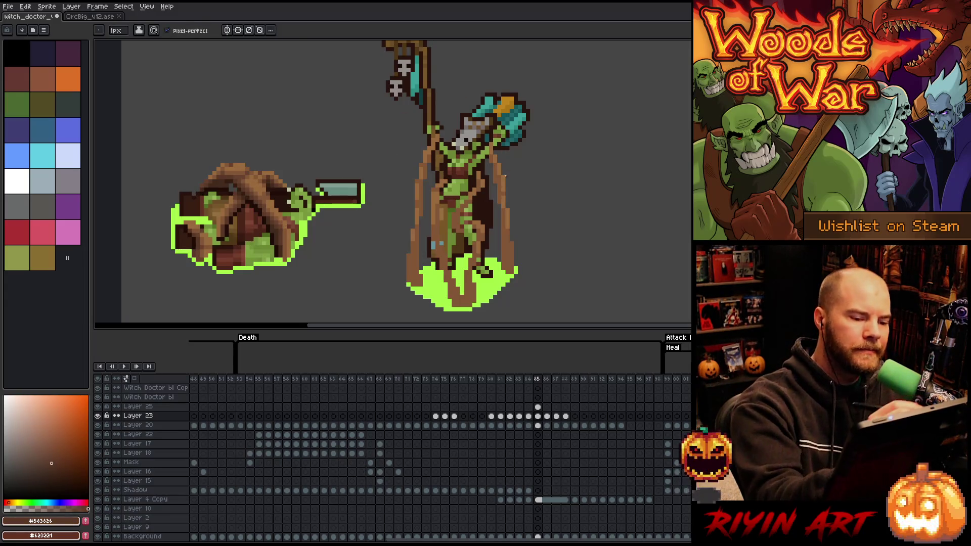
pyautogui.keyDown('alt'); pyautogui.click(280, 223); pyautogui.keyUp('alt')
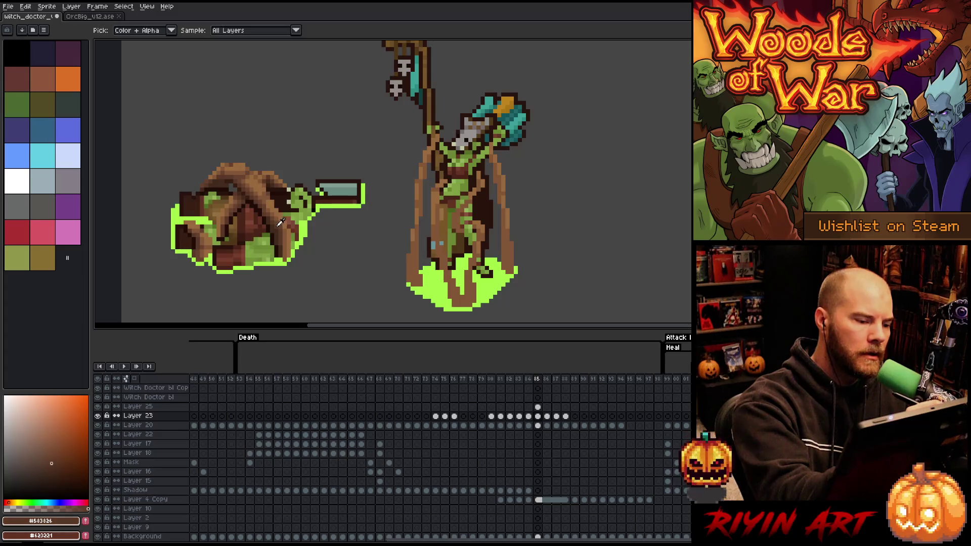
pyautogui.moveTo(507, 239); pyautogui.dragTo(505, 267)
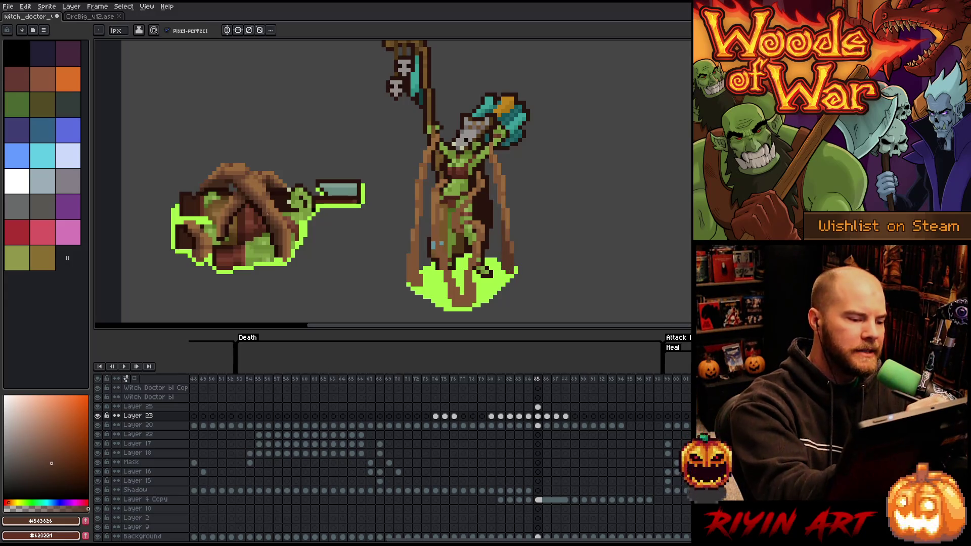
# - Add a short #63422d stroke on the robe's edge, then sample #583826 and #63422d
pyautogui.press('alt')
pyautogui.click(284, 223)
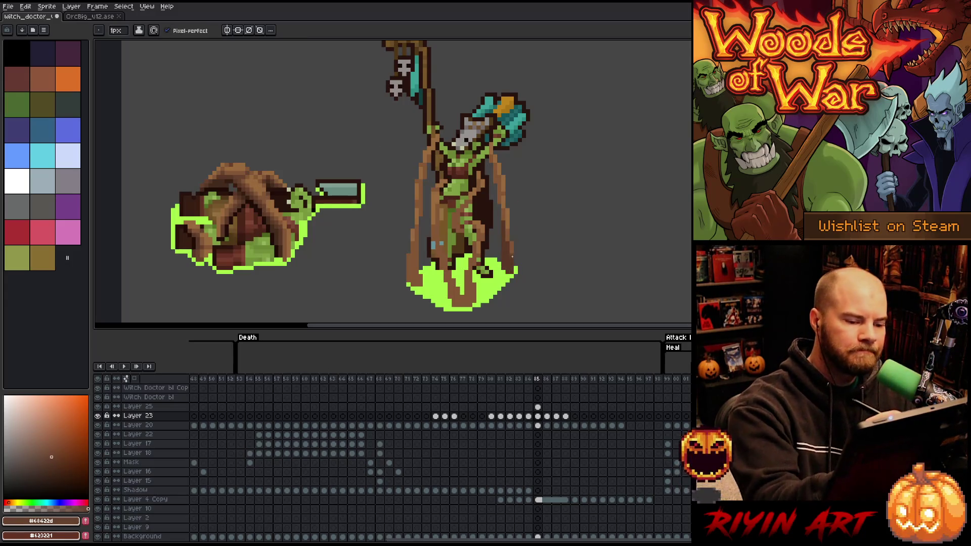
pyautogui.moveTo(508, 225); pyautogui.dragTo(508, 233)
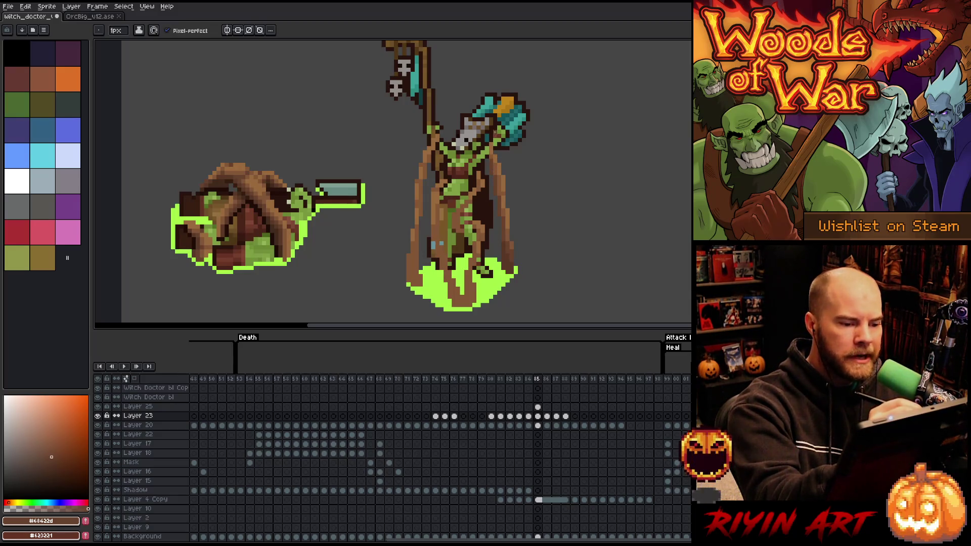
pyautogui.keyDown('alt'); pyautogui.click(499, 219); pyautogui.keyUp('alt')
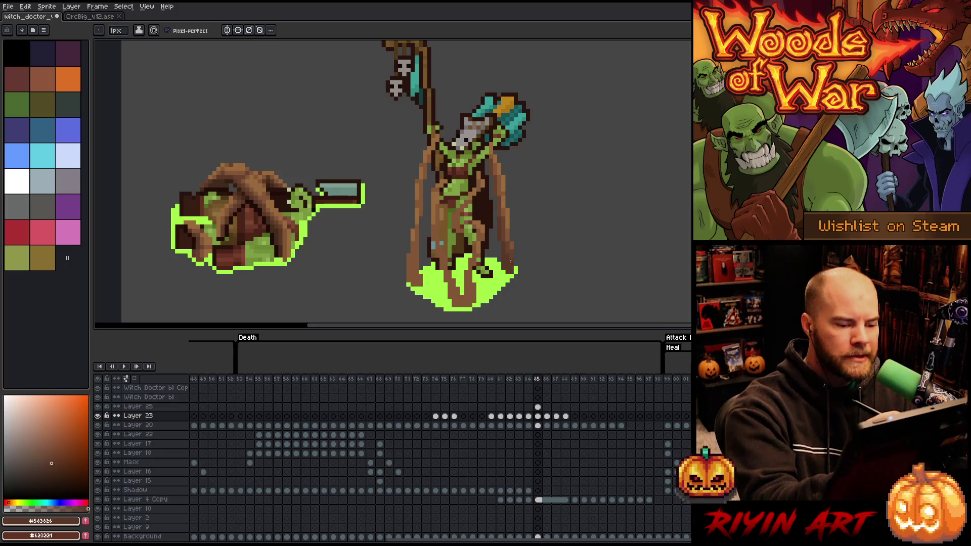
pyautogui.keyDown('alt'); pyautogui.click(508, 257); pyautogui.keyUp('alt')
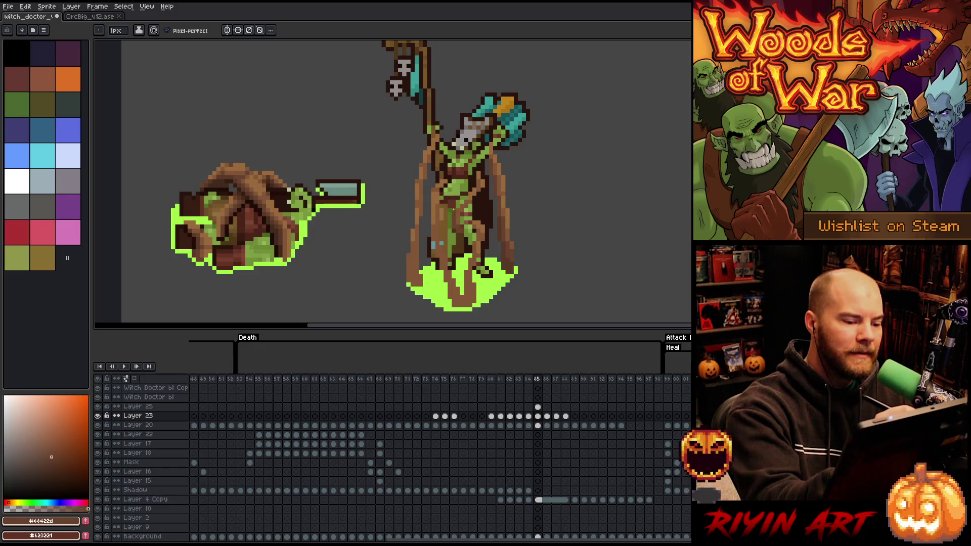
# - Darken pixels along the staff and its base with #583826 and #63422d, undo the last stroke, and save
pyautogui.press('e')
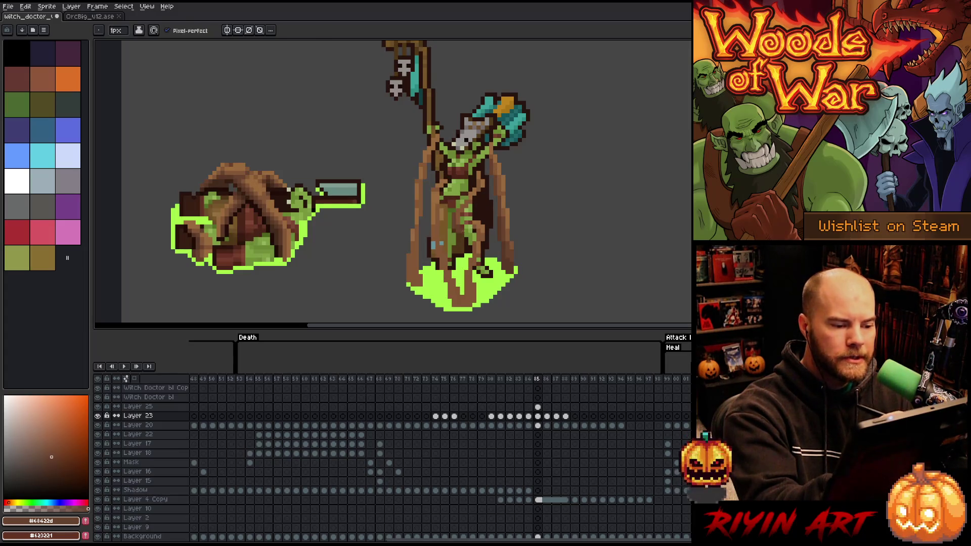
pyautogui.press('b')
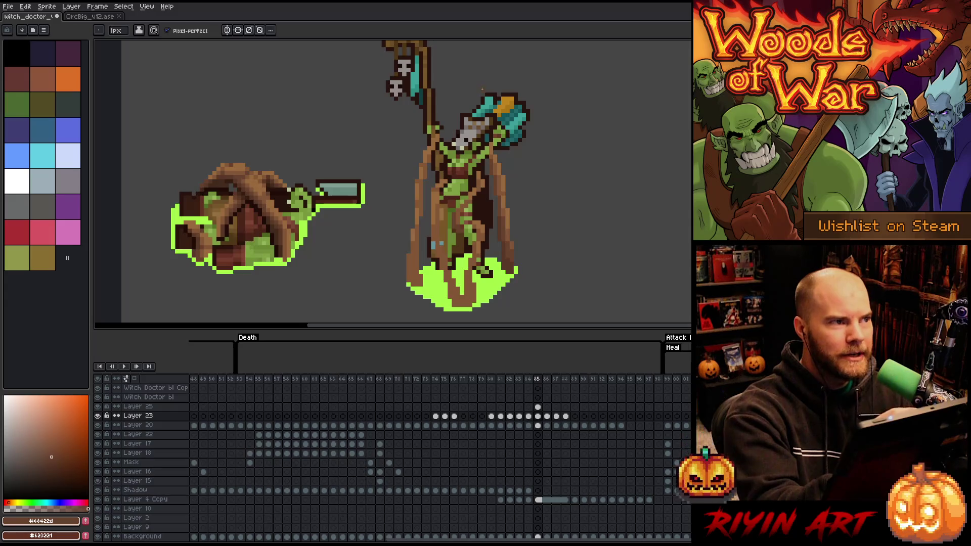
pyautogui.keyDown('alt'); pyautogui.click(498, 202); pyautogui.keyUp('alt')
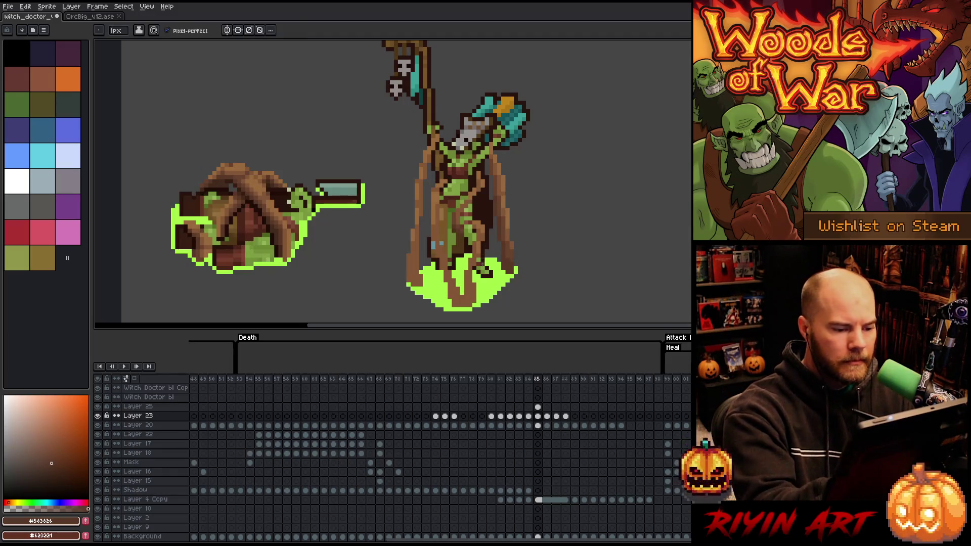
pyautogui.keyDown('alt'); pyautogui.click(506, 234); pyautogui.keyUp('alt')
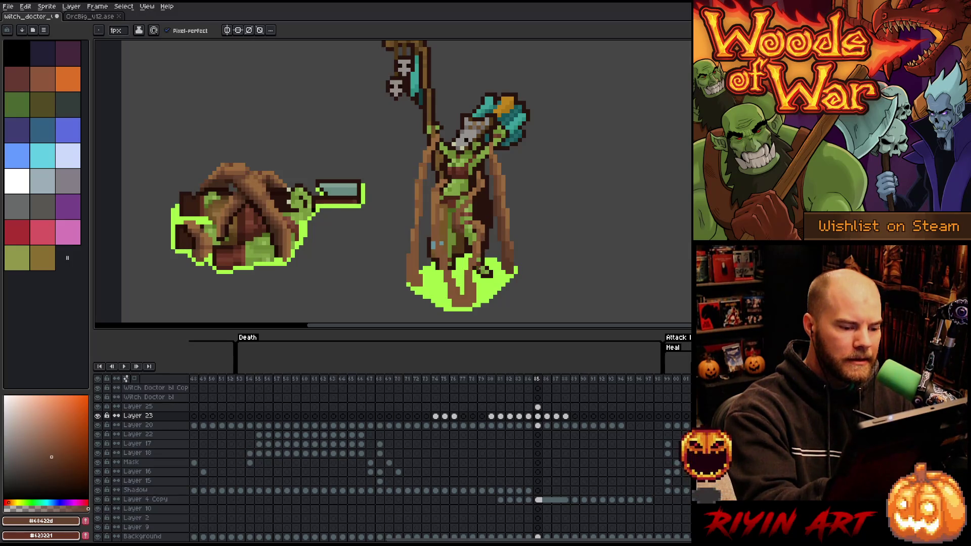
pyautogui.moveTo(479, 260); pyautogui.dragTo(475, 289)
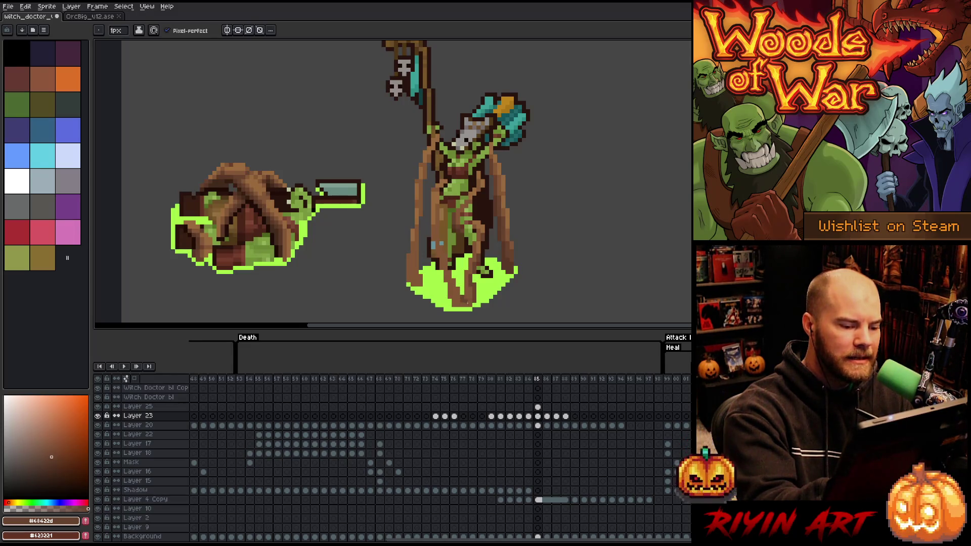
pyautogui.moveTo(466, 305); pyautogui.dragTo(457, 305)
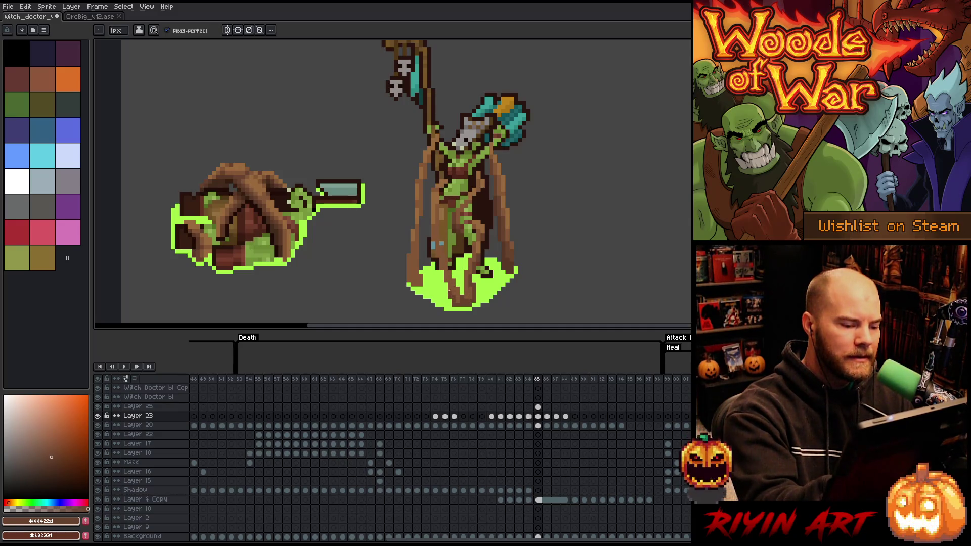
pyautogui.moveTo(445, 279); pyautogui.dragTo(445, 272)
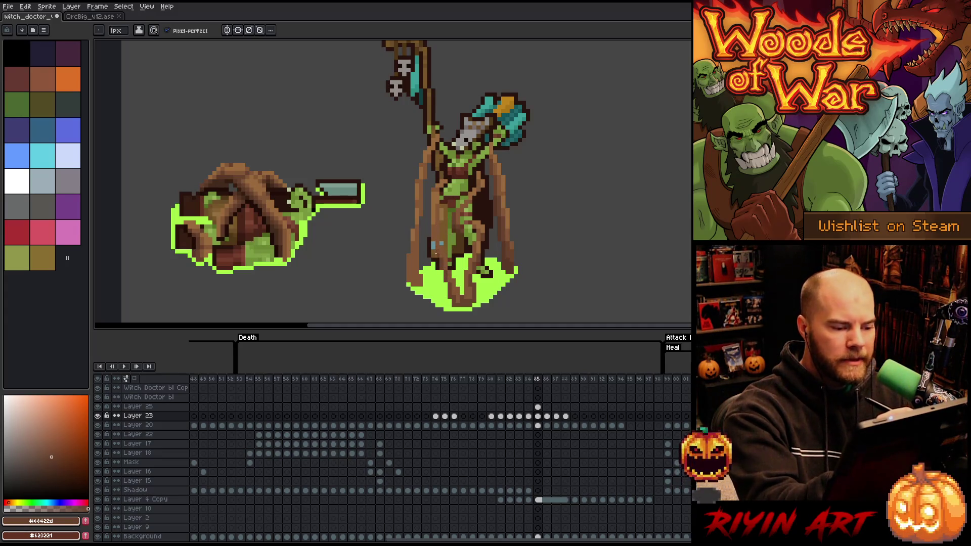
pyautogui.moveTo(433, 250)
pyautogui.mouseDown()
pyautogui.moveTo(433, 230)
pyautogui.moveTo(438, 249)
pyautogui.mouseUp()
pyautogui.hotkey('ctrl', 'z')
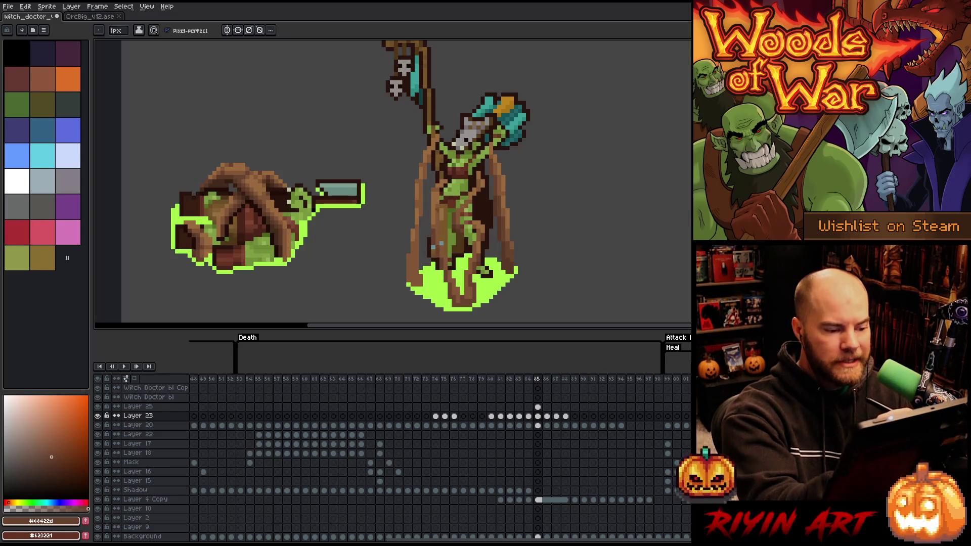
pyautogui.hotkey('ctrl', 's')
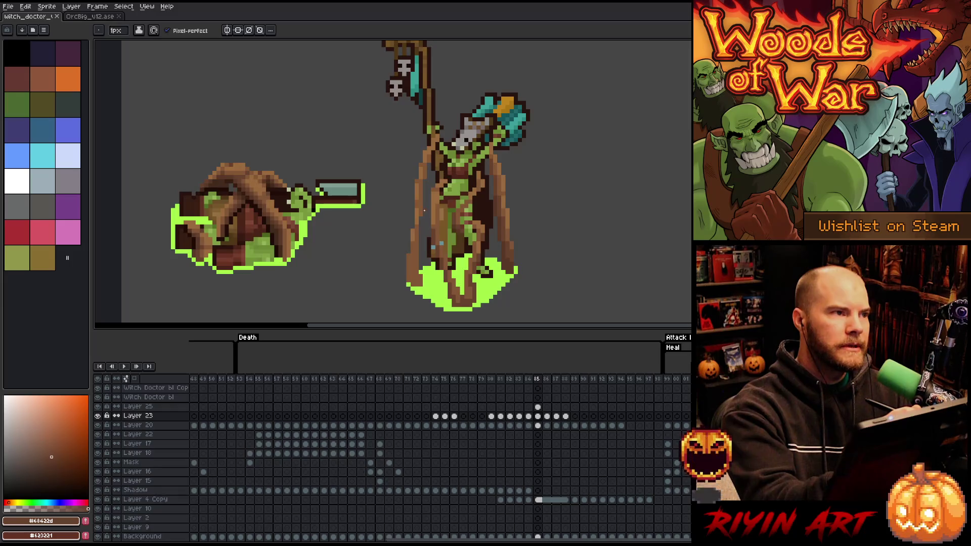
# - Sample #835636, #63422d, #583826 and near-black browns, then step back to frame 84
pyautogui.keyDown('alt'); pyautogui.click(425, 198); pyautogui.keyUp('alt')
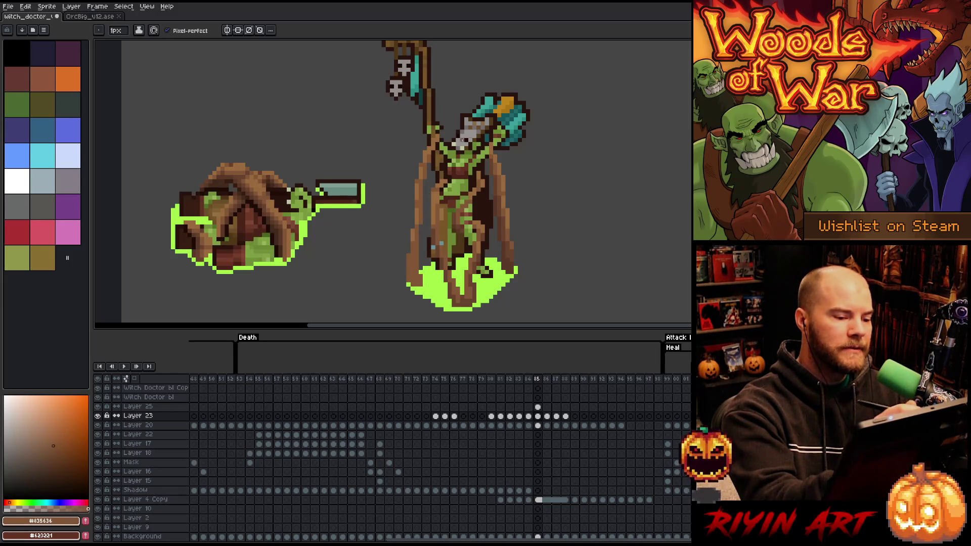
pyautogui.keyDown('alt'); pyautogui.click(508, 223); pyautogui.keyUp('alt')
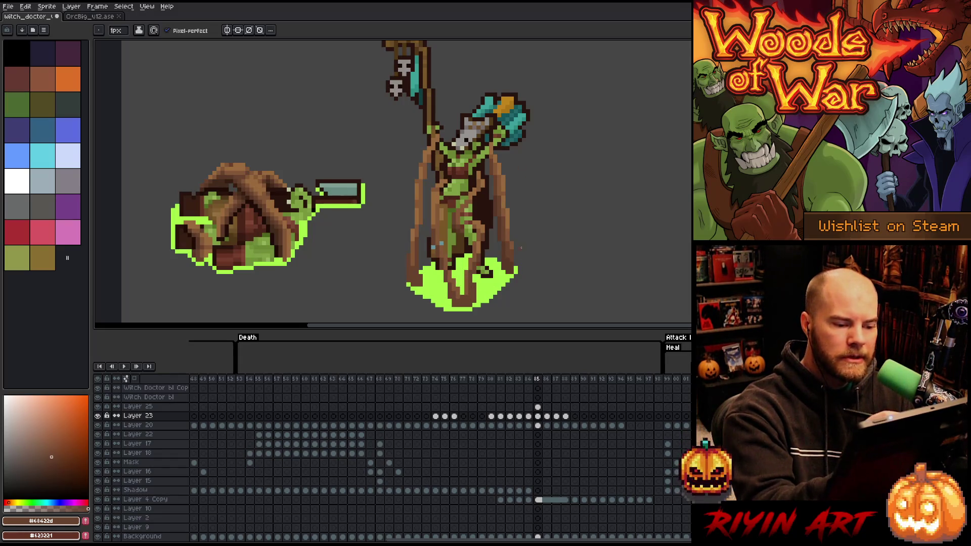
pyautogui.keyDown('alt'); pyautogui.click(473, 295); pyautogui.keyUp('alt')
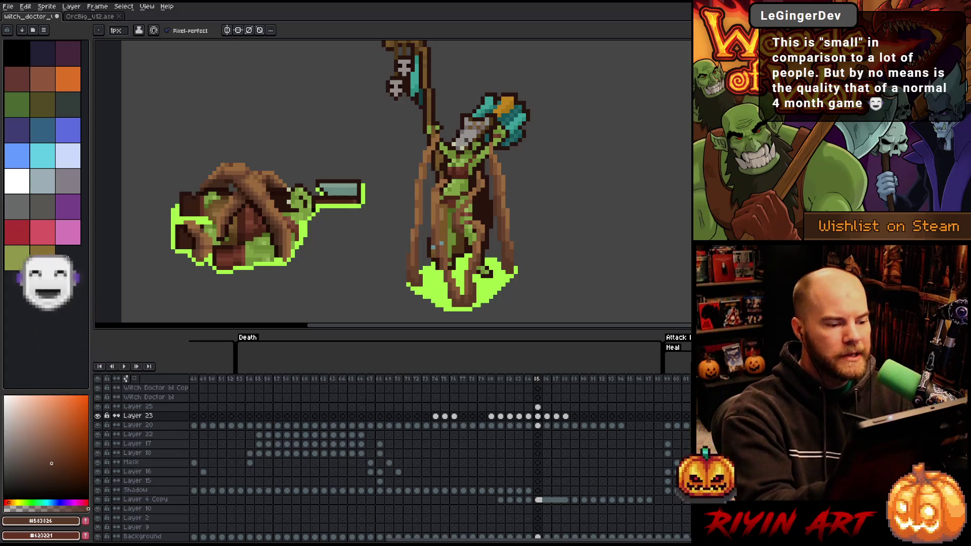
pyautogui.keyDown('alt'); pyautogui.click(421, 237); pyautogui.keyUp('alt')
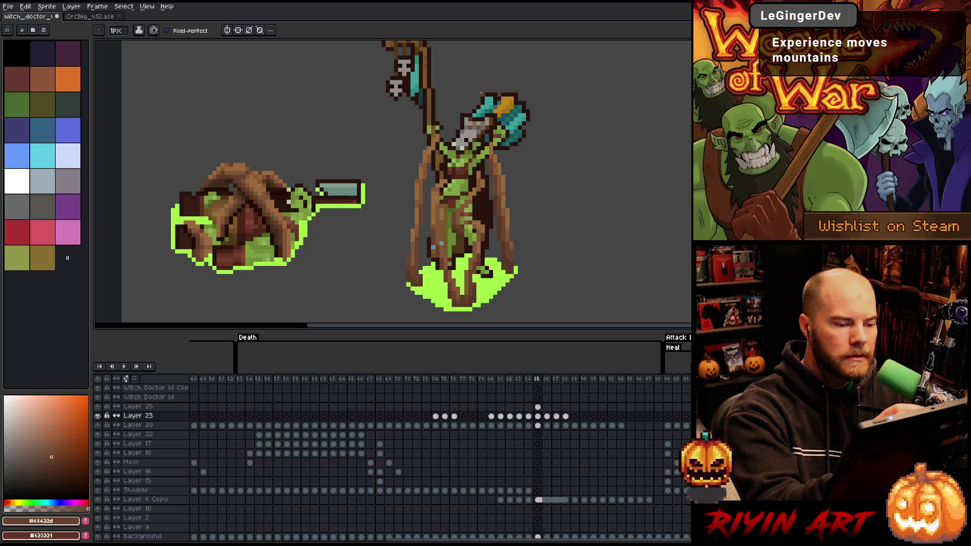
pyautogui.keyDown('alt'); pyautogui.click(260, 204); pyautogui.keyUp('alt')
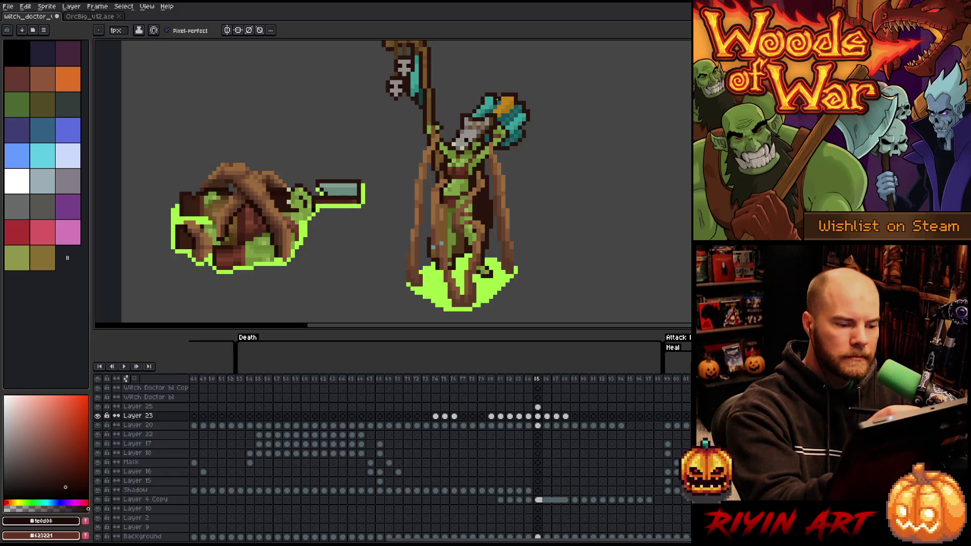
pyautogui.press('Left')
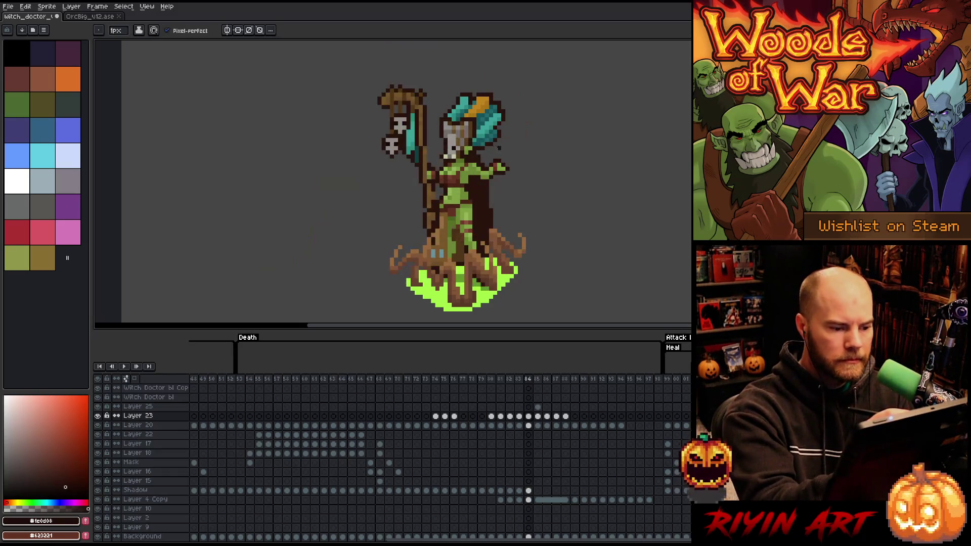
# - Step between frames 84, 85 and 86, sampling a dark brown, and settle on frame 85
pyautogui.press('Right')
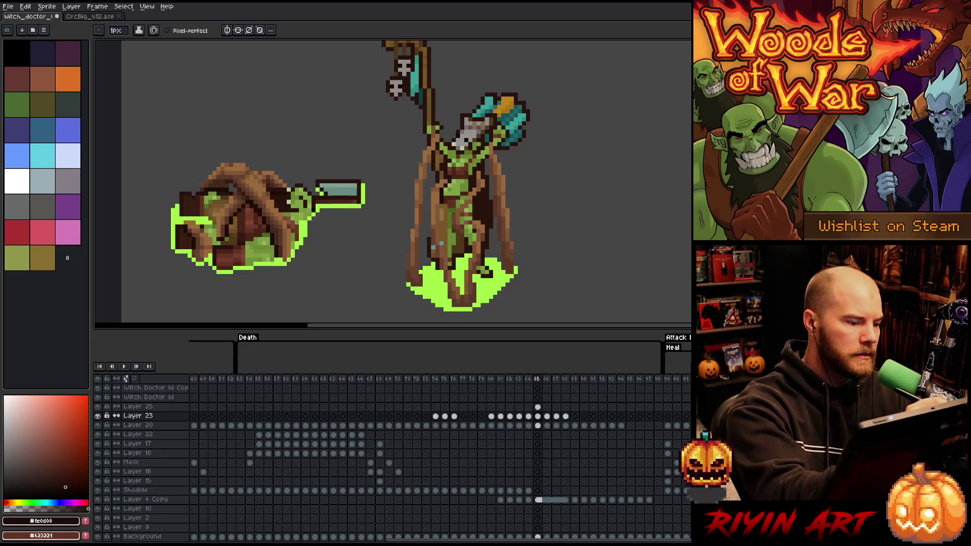
pyautogui.keyDown('alt'); pyautogui.click(260, 195); pyautogui.keyUp('alt')
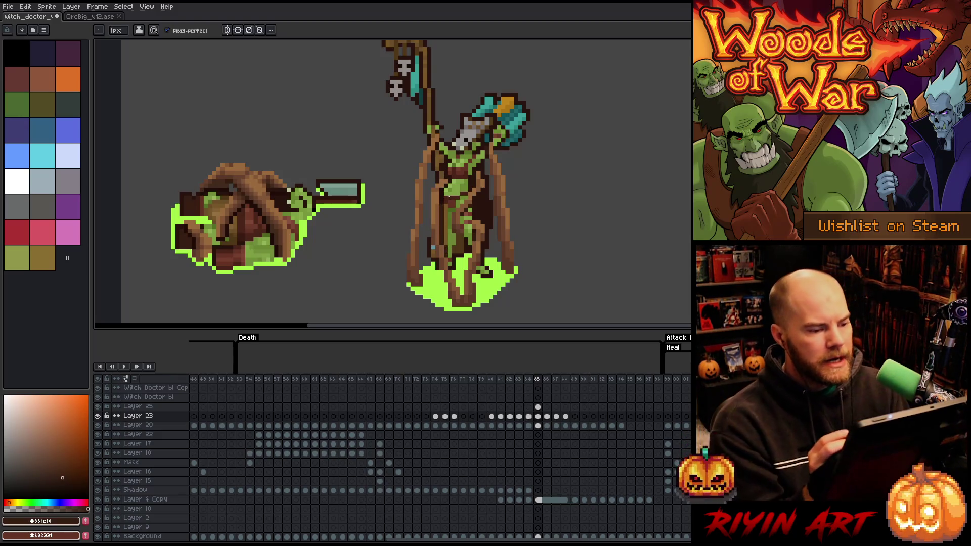
pyautogui.press('Left')
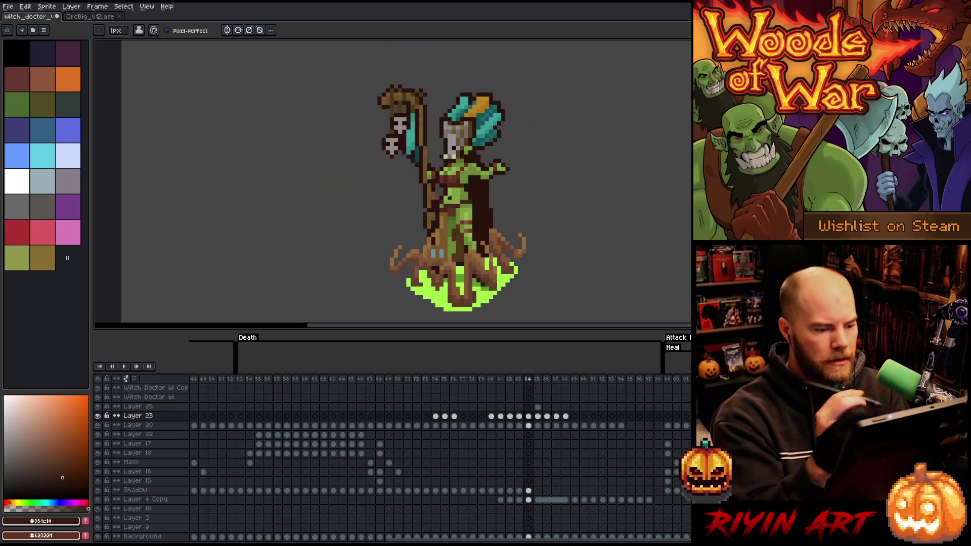
pyautogui.press('Right')
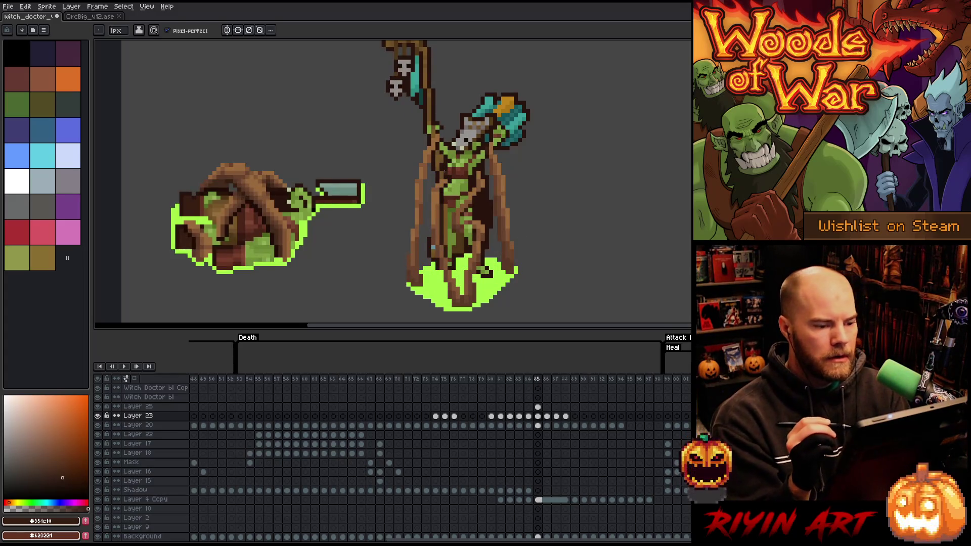
pyautogui.press('Right')
pyautogui.press('Left')
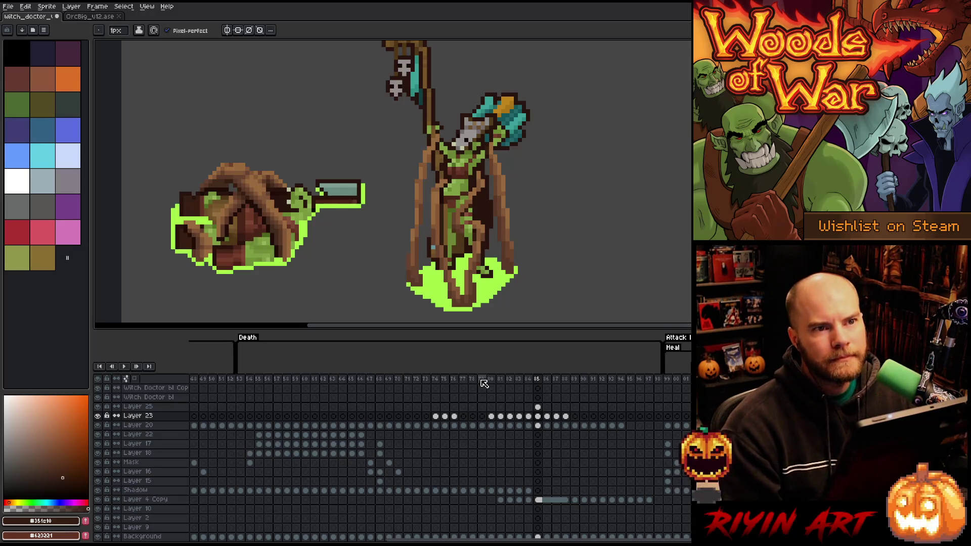
pyautogui.hotkey('ctrl', 'v')
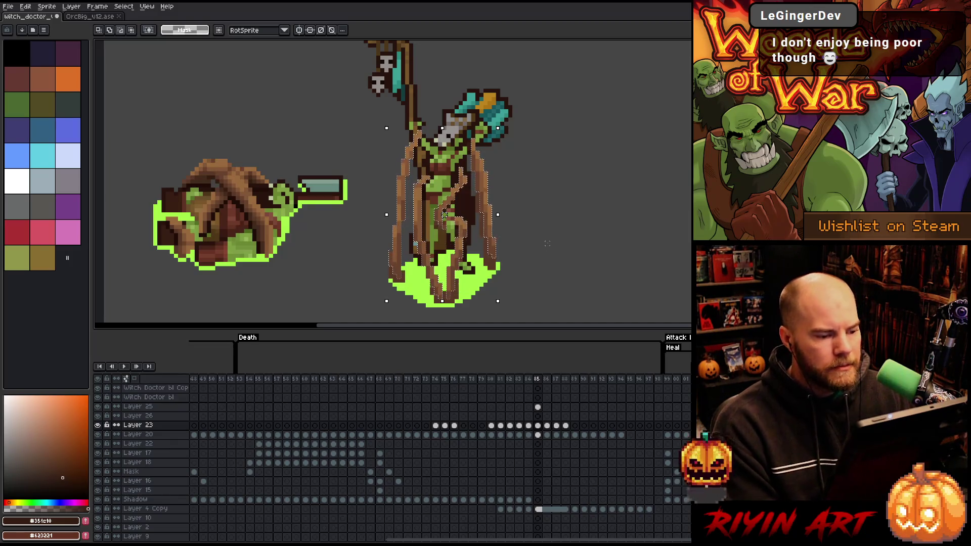
# - Switch to the Magic Wand and move to Layer 26 at frame 86
pyautogui.press('w')
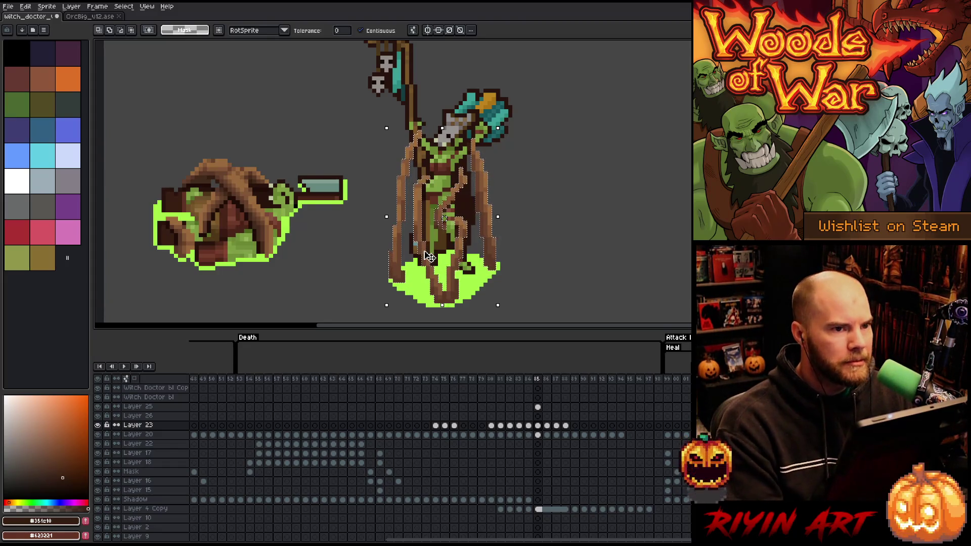
pyautogui.scroll(-1, 493, 215)
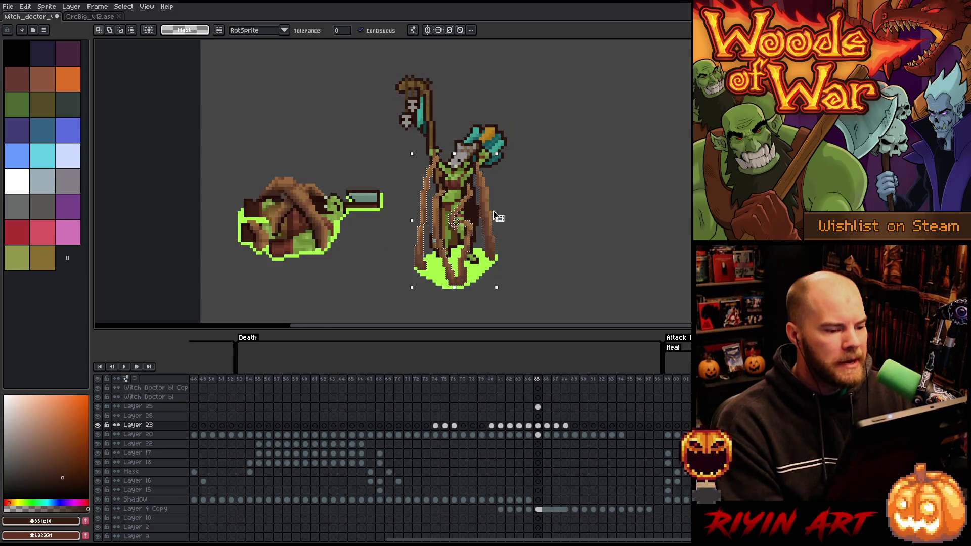
pyautogui.scroll(1, 493, 194)
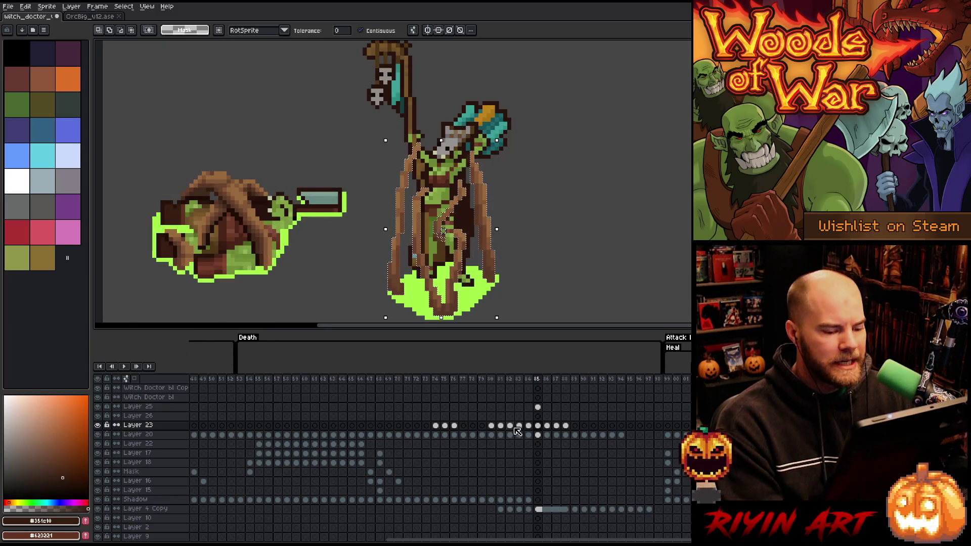
pyautogui.click(548, 416)
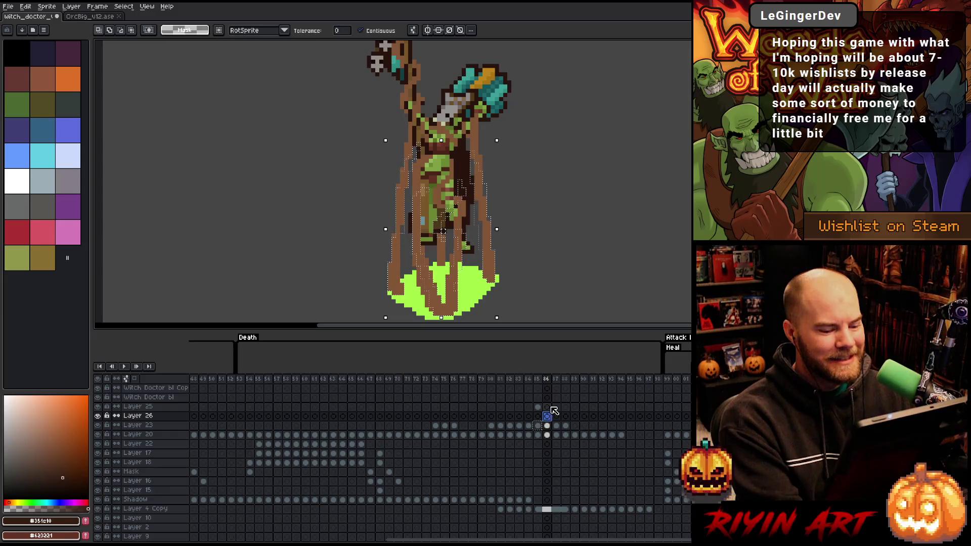
# - Select Layer 26's frame-86 cel, then return to Layer 23 at frame 85
pyautogui.click(548, 417)
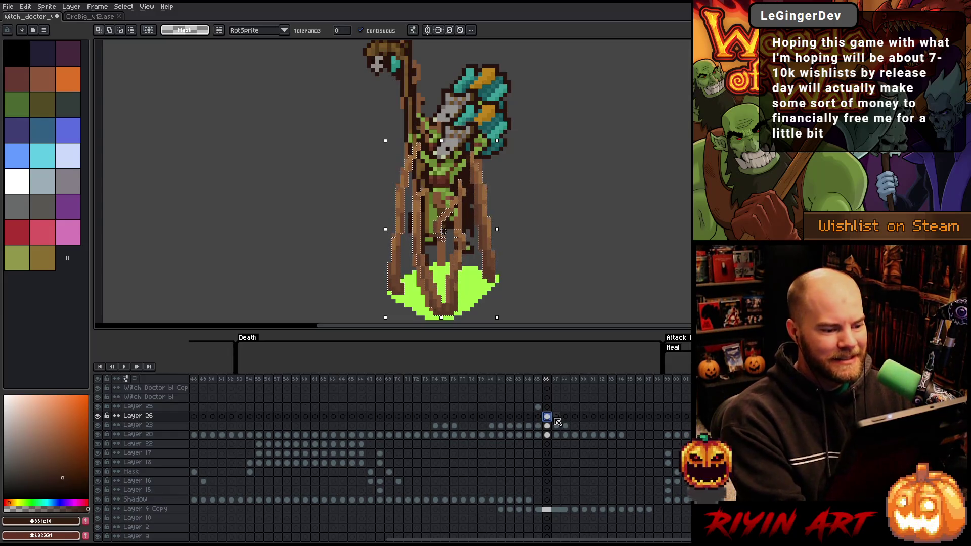
pyautogui.click(539, 427)
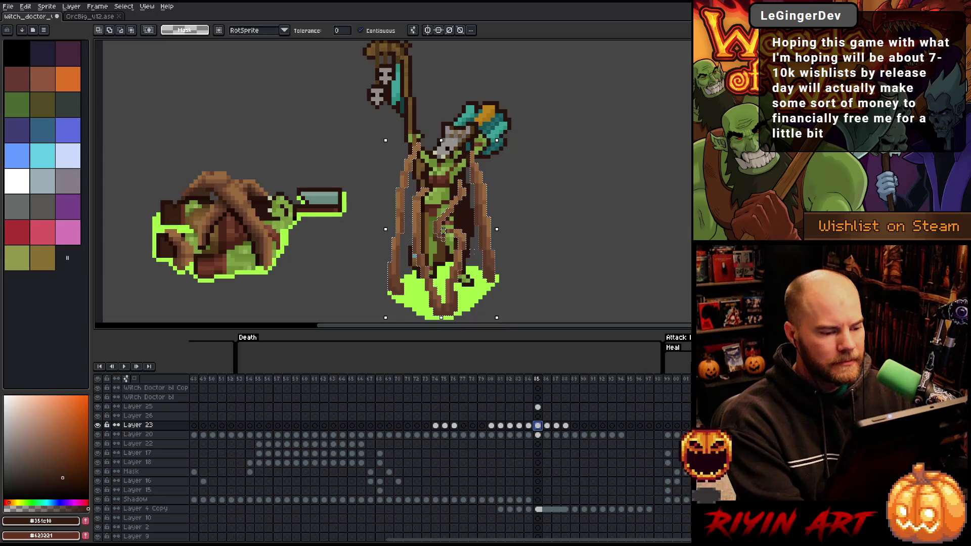
pyautogui.click(490, 251)
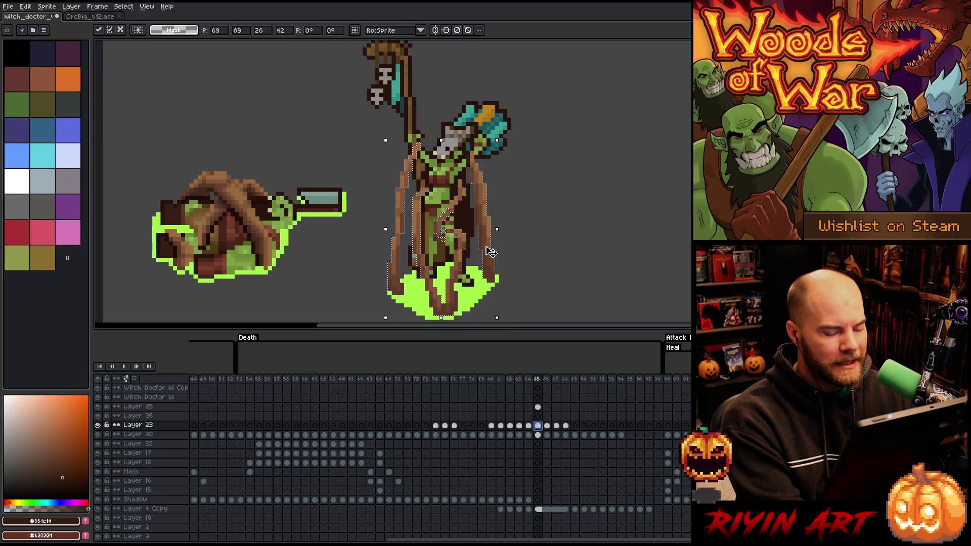
# - Paste the witch doctor onto Layer 26 in frame 86, raised a few pixels, and commit it
pyautogui.click(547, 416)
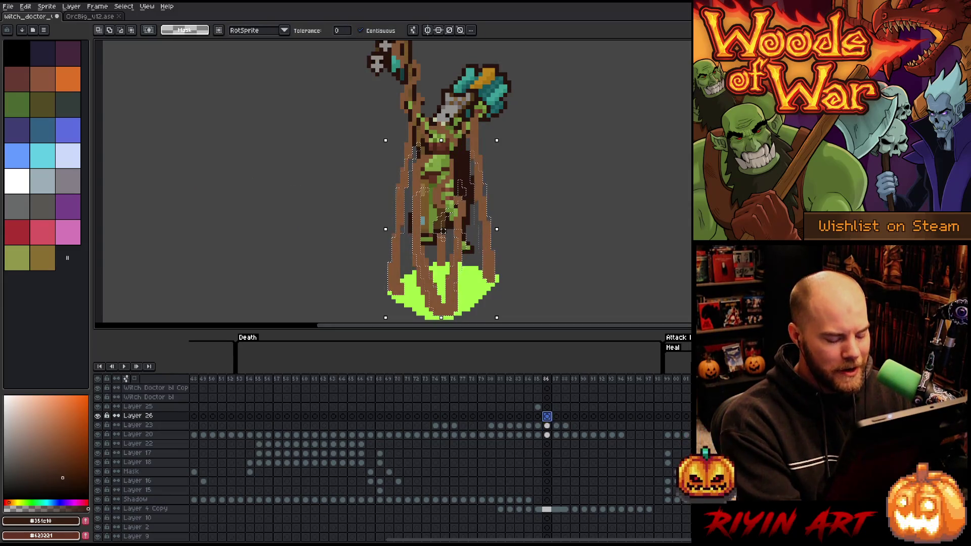
pyautogui.hotkey('ctrl', 'v')
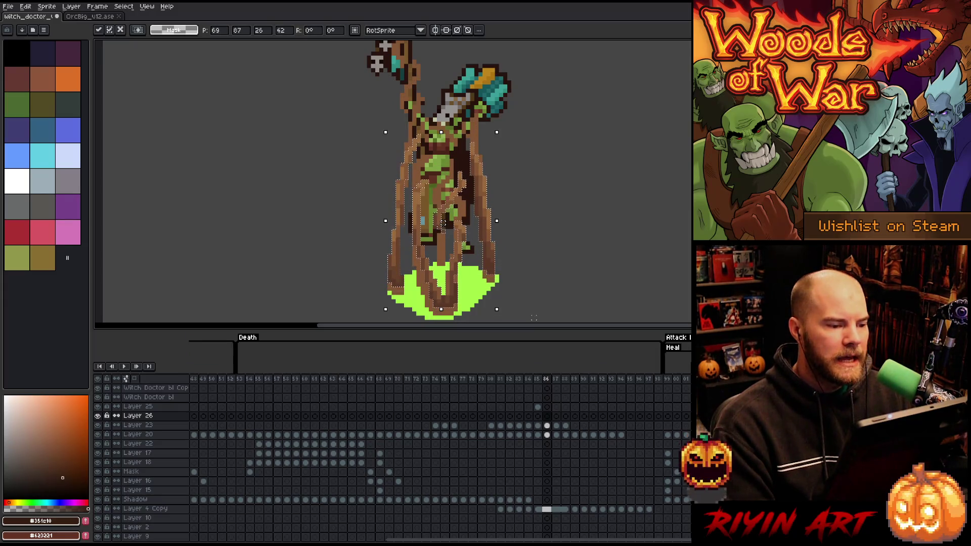
pyautogui.press('Up')
pyautogui.press('Up')
pyautogui.press('Up')
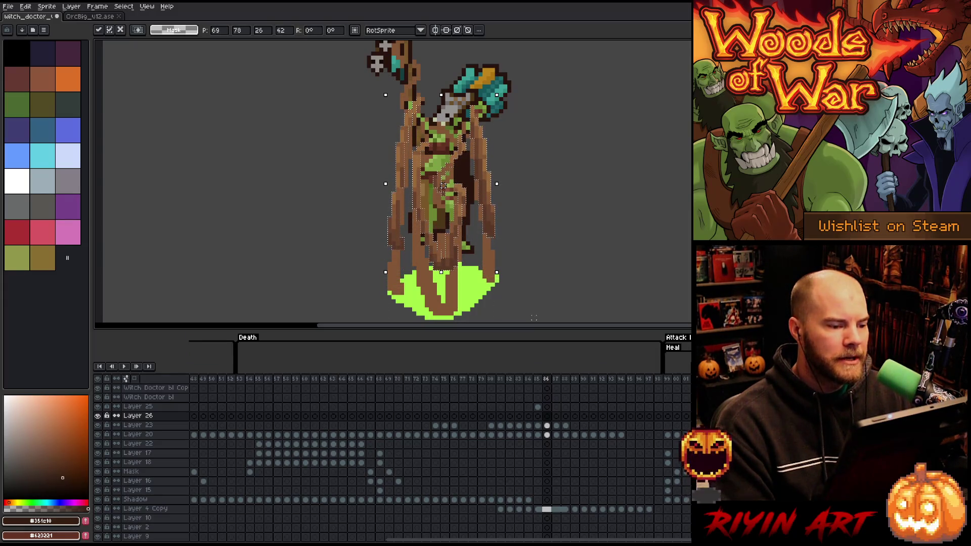
pyautogui.press('Up')
pyautogui.press('Down')
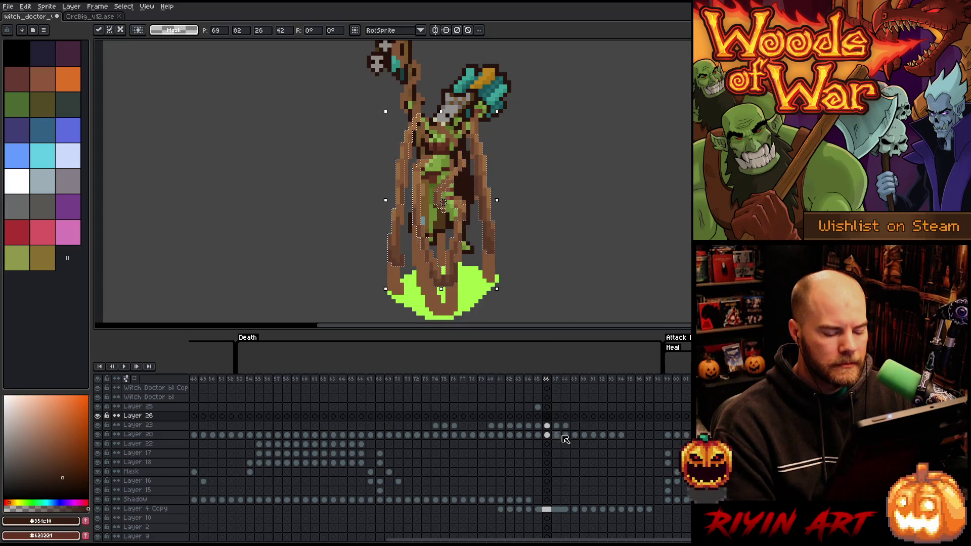
pyautogui.click(556, 416)
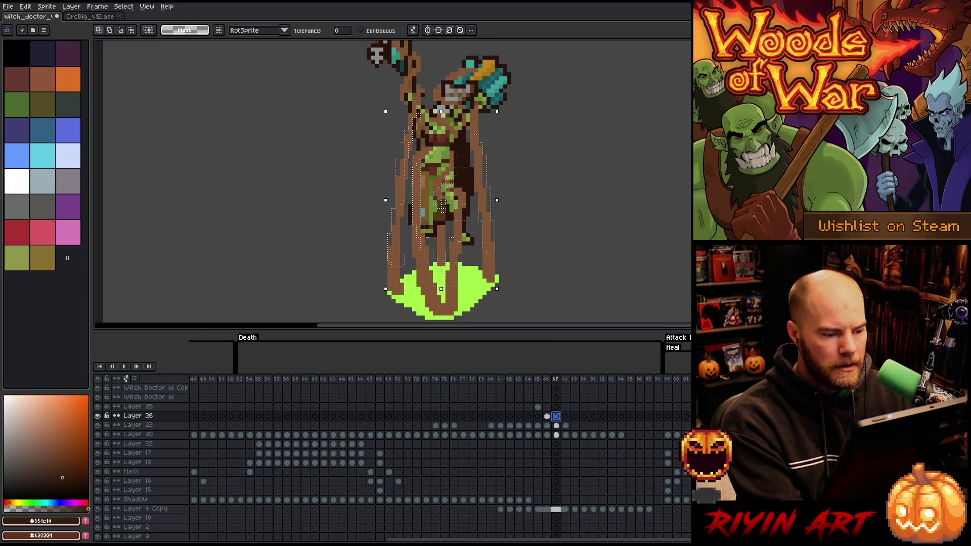
pyautogui.click(547, 416)
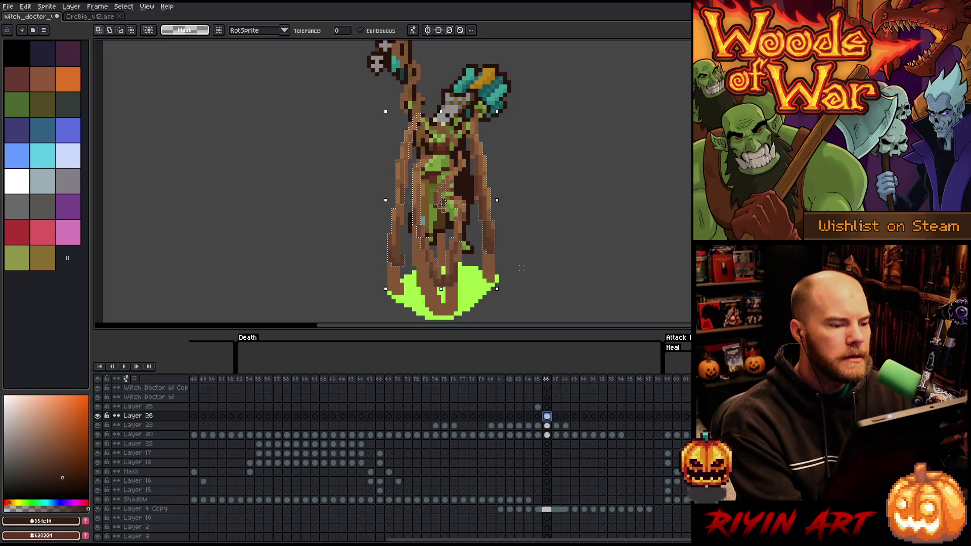
pyautogui.hotkey('ctrl', 'd')
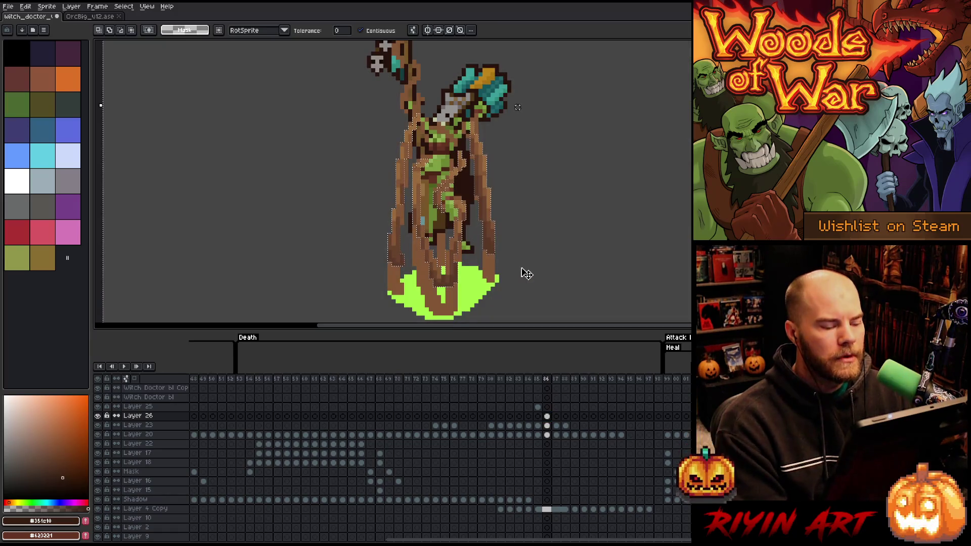
pyautogui.moveTo(524, 240); pyautogui.dragTo(541, 229)
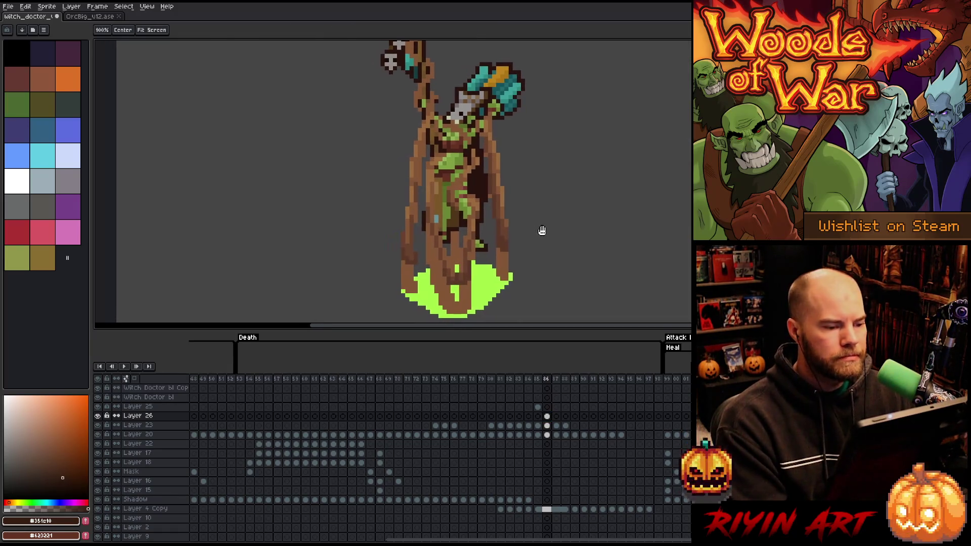
# - Flip between frames 85 and 86 and toggle Layer 23's visibility to compare poses
pyautogui.press('Left')
pyautogui.press('Right')
pyautogui.press('Left')
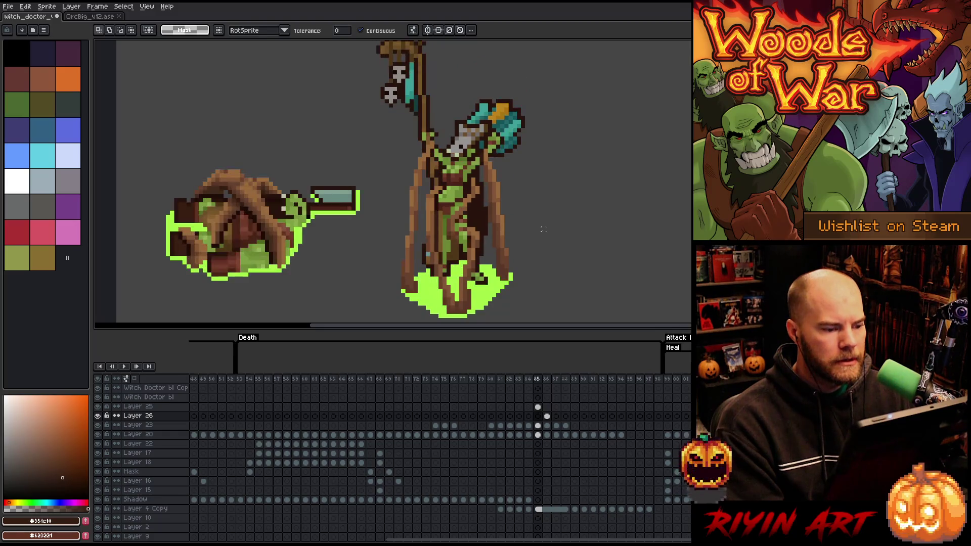
pyautogui.press('Right')
pyautogui.press('Left')
pyautogui.press('Right')
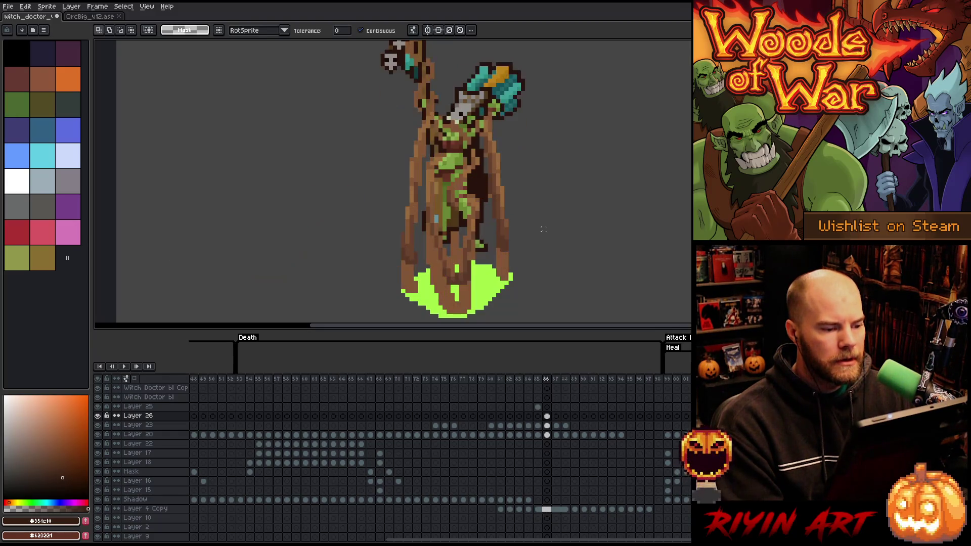
pyautogui.press('Left')
pyautogui.click(539, 427)
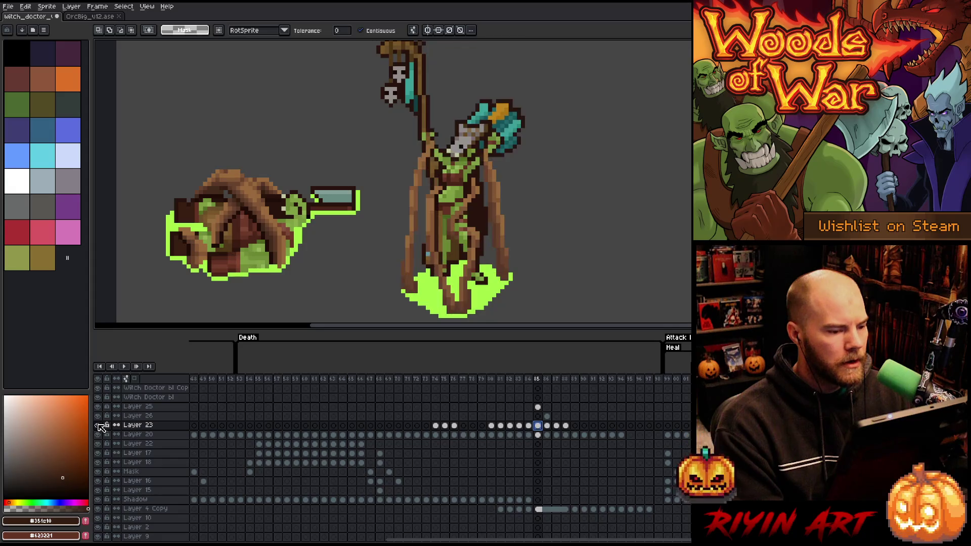
pyautogui.click(98, 425)
pyautogui.click(98, 425)
pyautogui.click(98, 425)
pyautogui.click(98, 425)
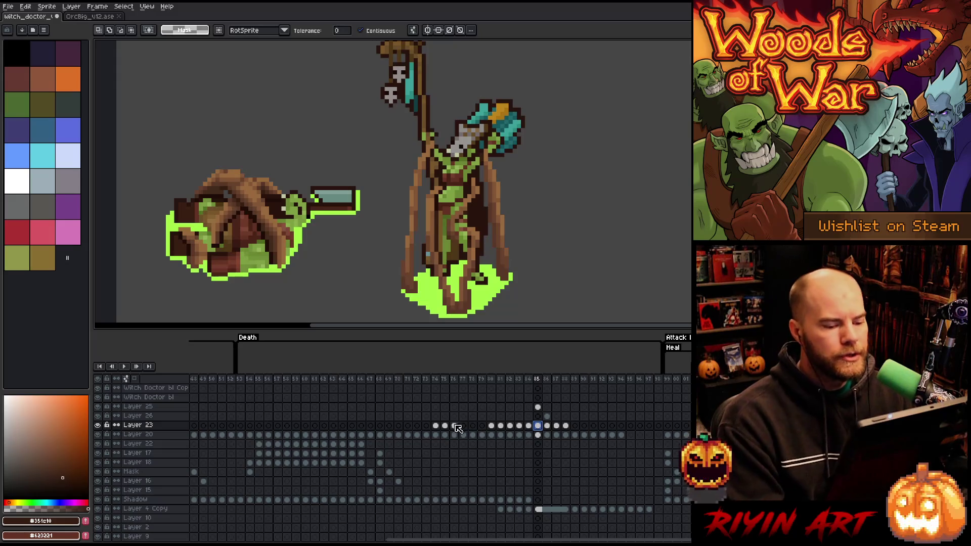
# - On Layer 26 frame 86, marquee-select the figure's lower robe and green pool
pyautogui.click(546, 417)
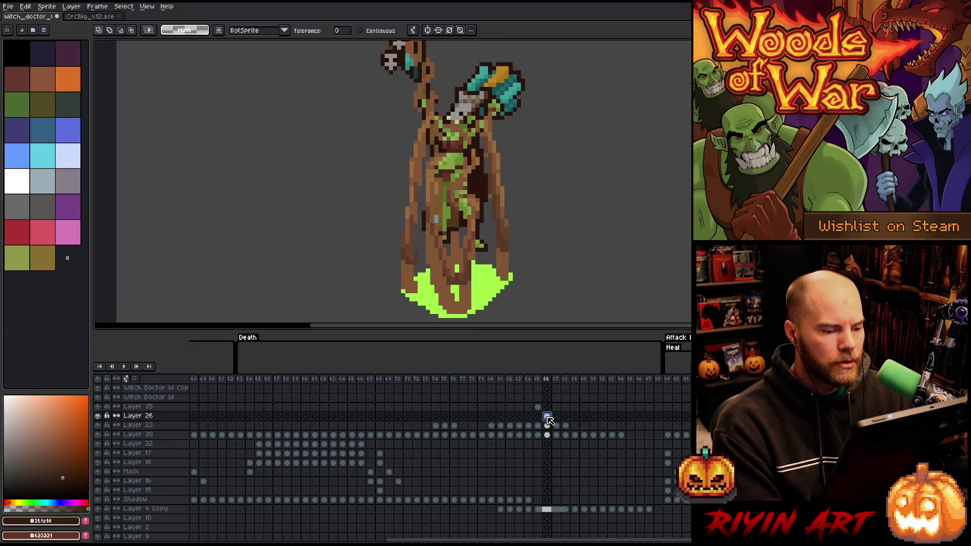
pyautogui.press('m')
pyautogui.moveTo(369, 300)
pyautogui.mouseDown()
pyautogui.moveTo(575, 201)
pyautogui.moveTo(573, 191)
pyautogui.moveTo(569, 206)
pyautogui.mouseUp()
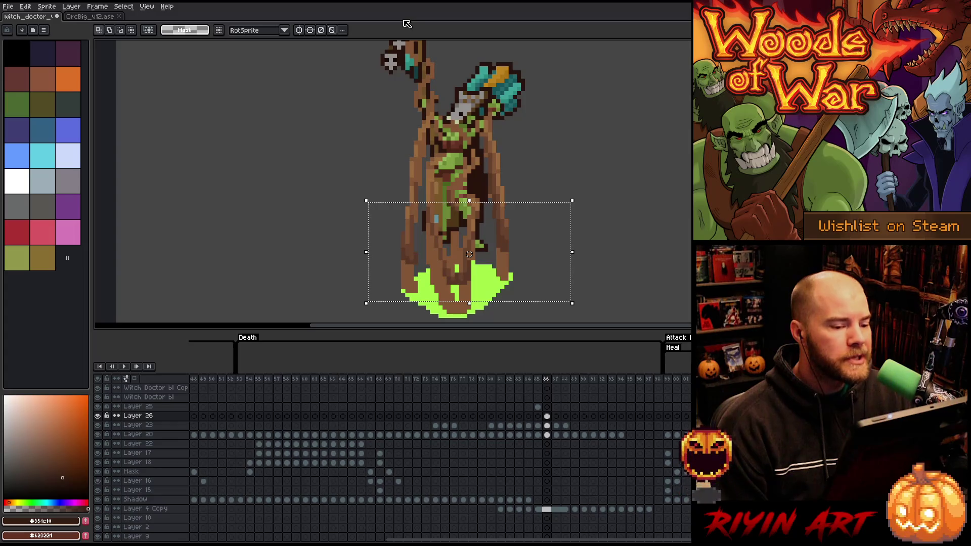
# - Move the lower robe and pool down, then reselect and nudge it up one pixel
pyautogui.press('Down')
pyautogui.moveTo(470, 266); pyautogui.dragTo(470, 283)
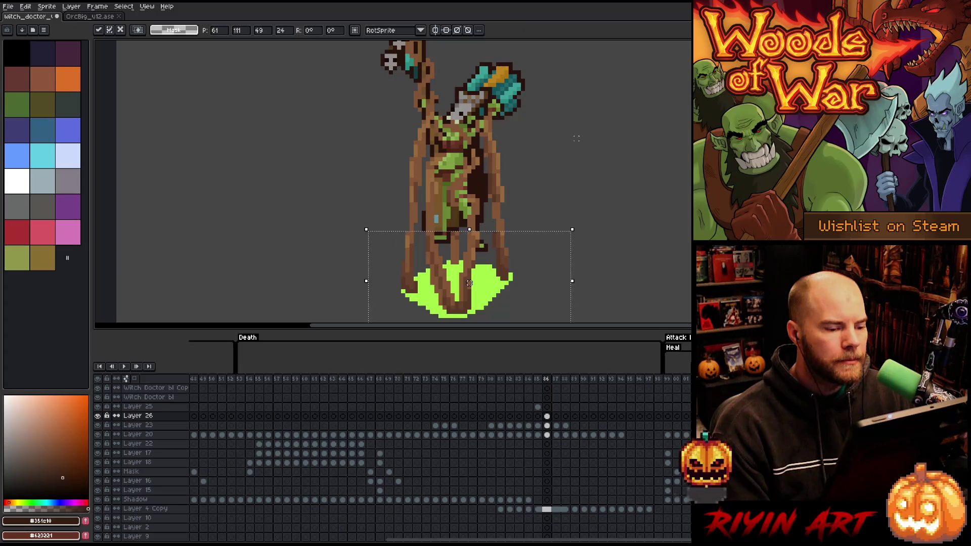
pyautogui.hotkey('ctrl', 'd')
pyautogui.moveTo(488, 229); pyautogui.dragTo(421, 322)
pyautogui.press('Up')
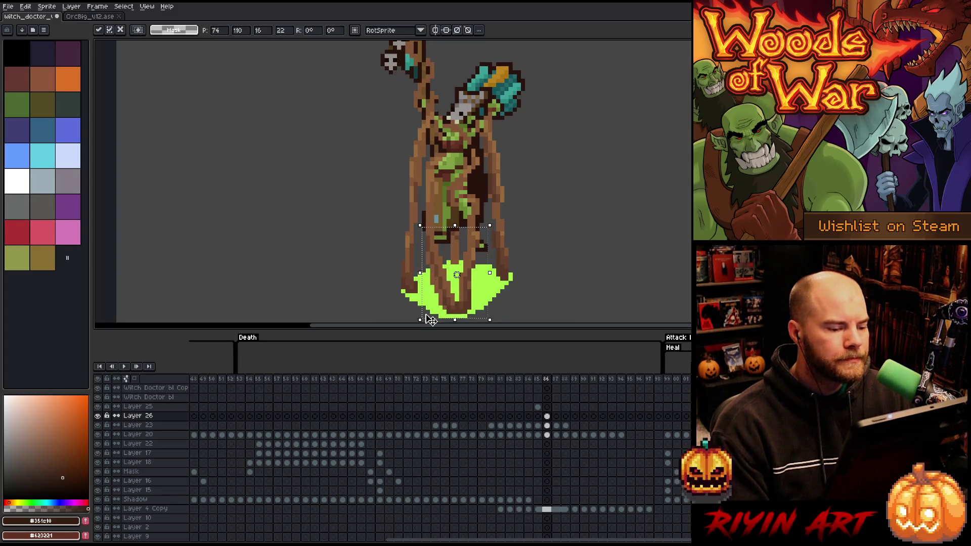
pyautogui.hotkey('ctrl', 'd')
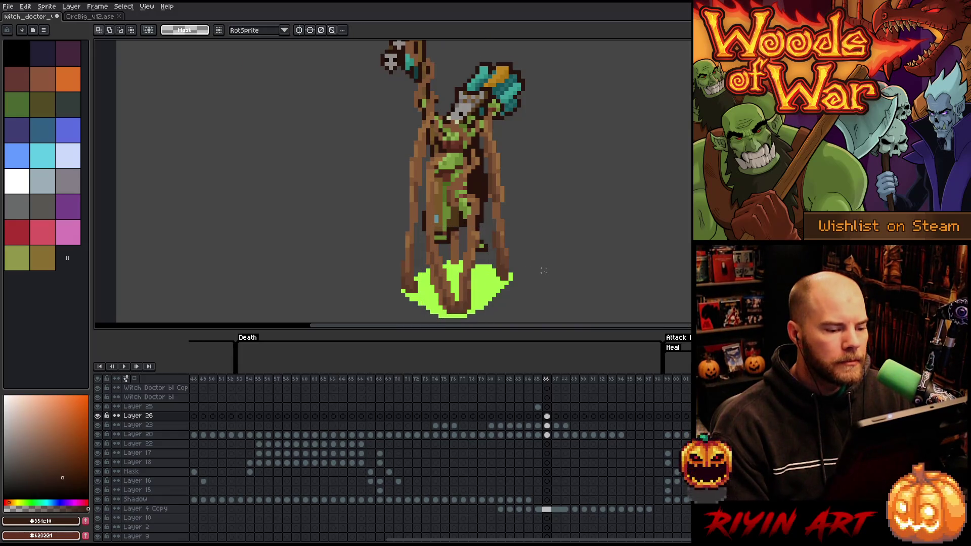
# - Stretch the lower robe into long thin roots reaching down into the green pool
pyautogui.moveTo(482, 229); pyautogui.dragTo(459, 259)
pyautogui.hotkey('ctrl', 'd')
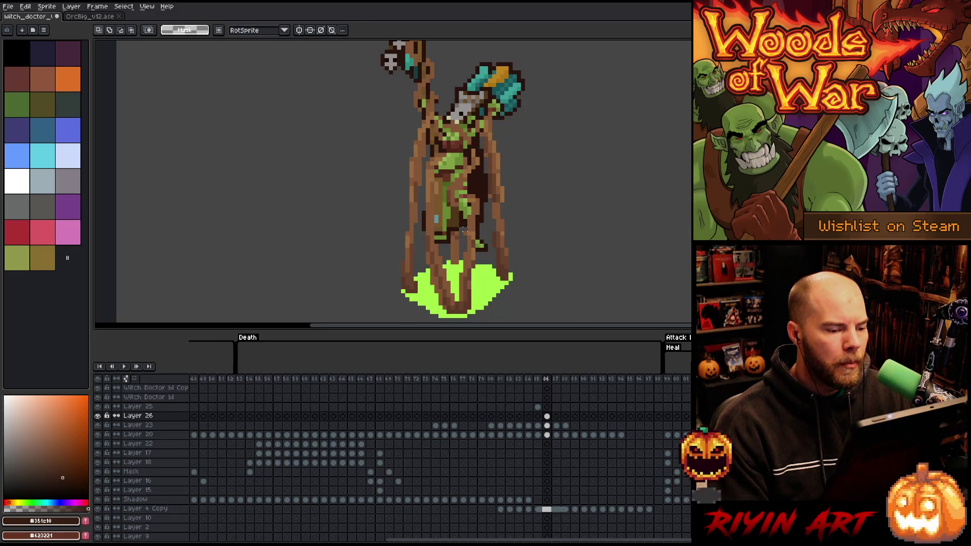
pyautogui.moveTo(464, 234)
pyautogui.mouseDown()
pyautogui.moveTo(475, 224)
pyautogui.moveTo(449, 269)
pyautogui.moveTo(453, 316)
pyautogui.mouseUp()
pyautogui.hotkey('ctrl', 'd')
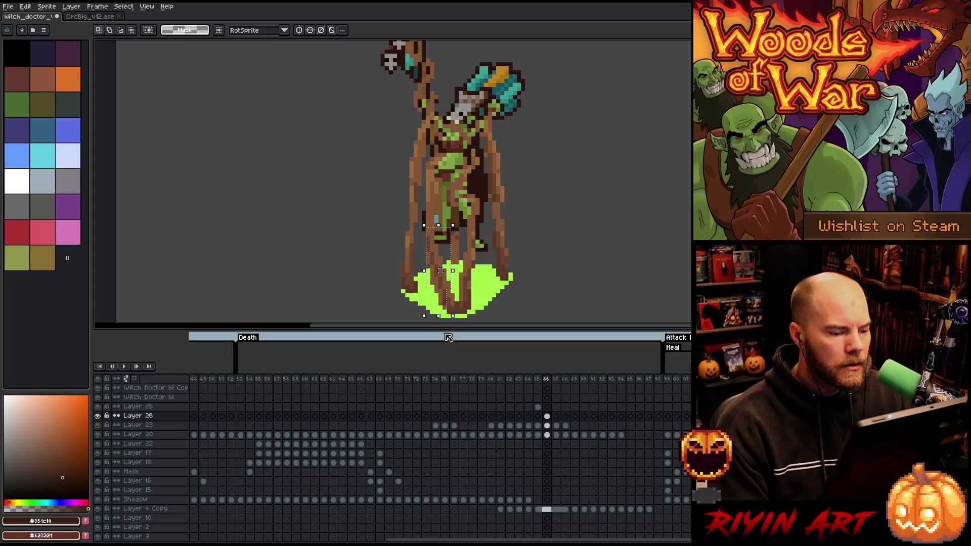
pyautogui.hotkey('ctrl', 'd')
pyautogui.moveTo(426, 239)
pyautogui.mouseDown()
pyautogui.moveTo(444, 308)
pyautogui.moveTo(424, 267)
pyautogui.moveTo(433, 304)
pyautogui.mouseUp()
pyautogui.click(436, 279)
pyautogui.hotkey('ctrl', 'd')
pyautogui.hotkey('ctrl', 'd')
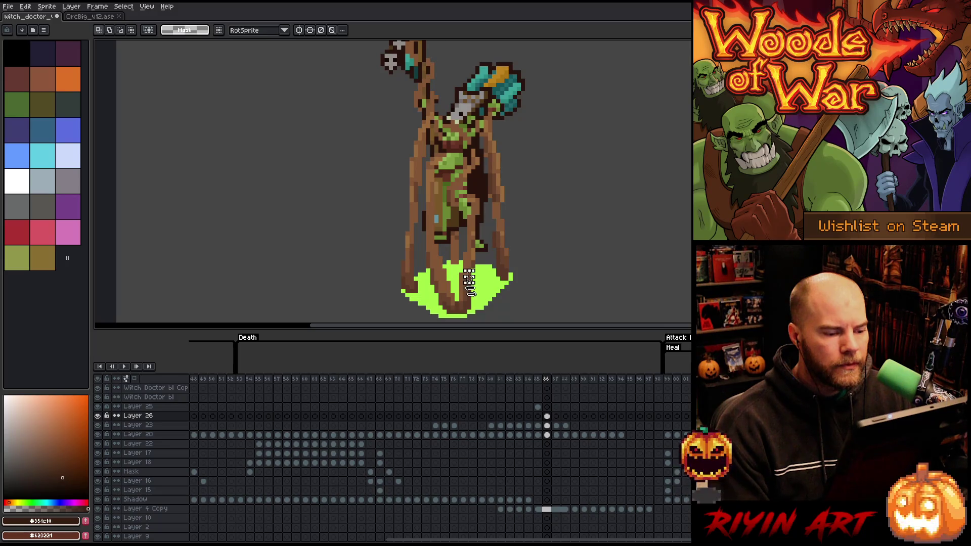
pyautogui.moveTo(467, 272); pyautogui.dragTo(469, 286)
pyautogui.hotkey('ctrl', 'd')
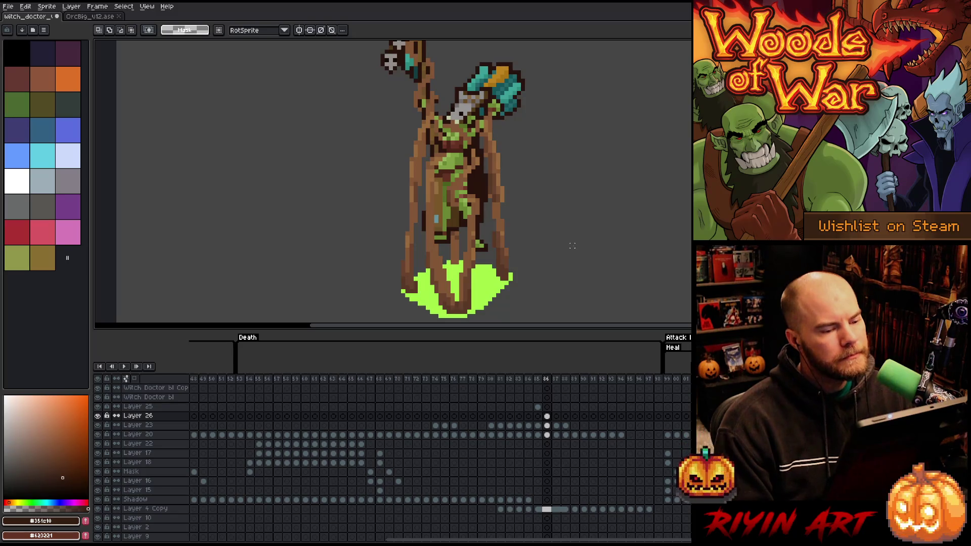
pyautogui.scroll(-1, 572, 246)
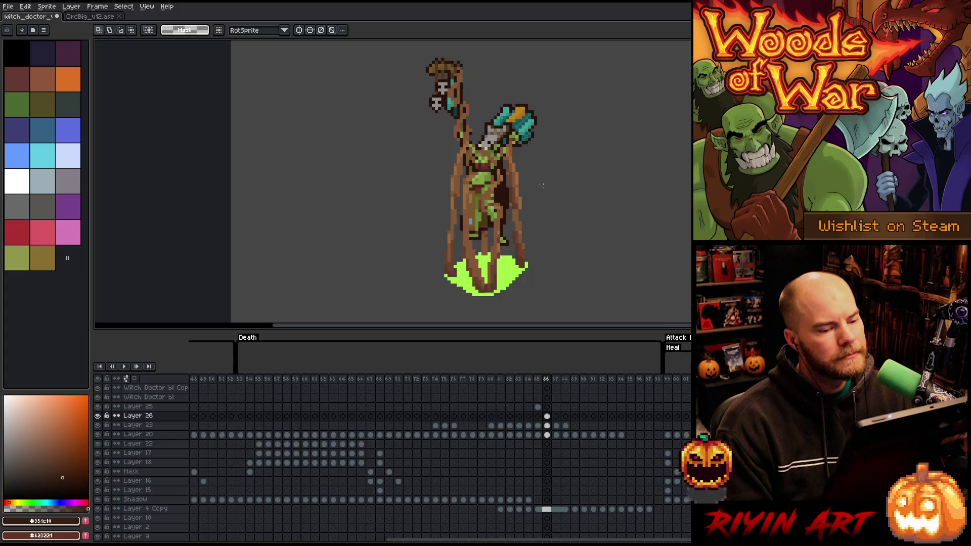
pyautogui.scroll(1, 542, 186)
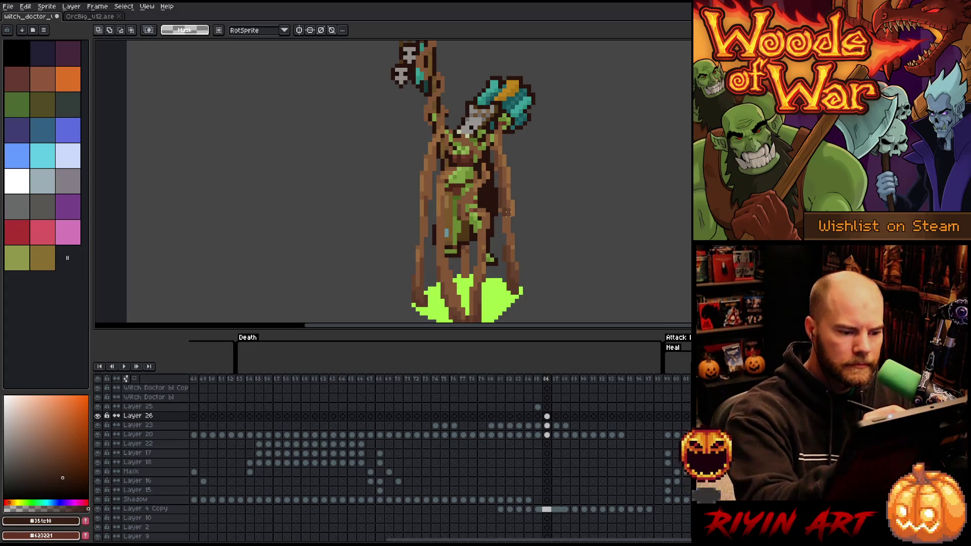
# - Pencil dark brown shading pixels and a light brown highlight stroke on the body
pyautogui.press('b')
pyautogui.keyDown('alt'); pyautogui.click(500, 206); pyautogui.keyUp('alt')
pyautogui.keyDown('alt'); pyautogui.click(505, 217); pyautogui.keyUp('alt')
pyautogui.moveTo(504, 218); pyautogui.dragTo(510, 242)
pyautogui.keyDown('alt'); pyautogui.click(509, 216); pyautogui.keyUp('alt')
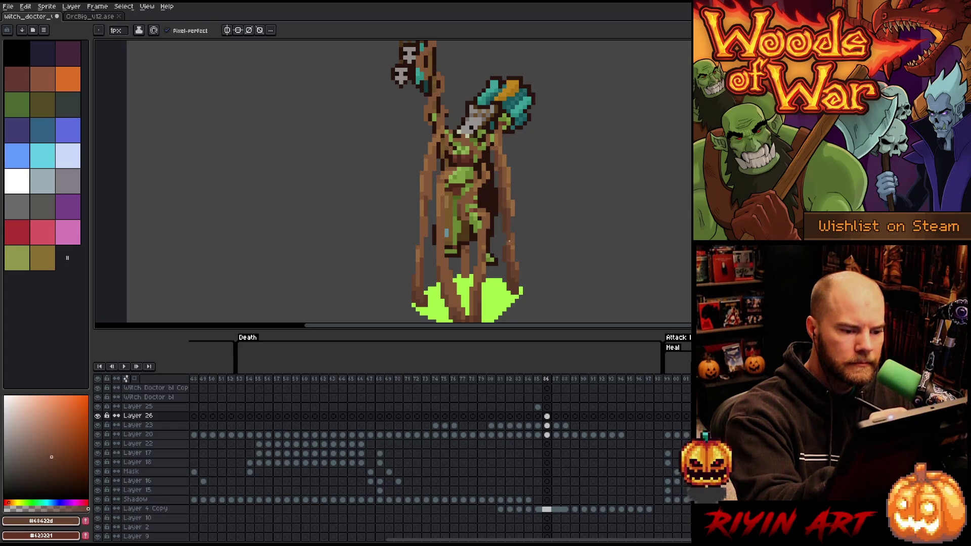
pyautogui.keyDown('alt'); pyautogui.click(512, 241); pyautogui.keyUp('alt')
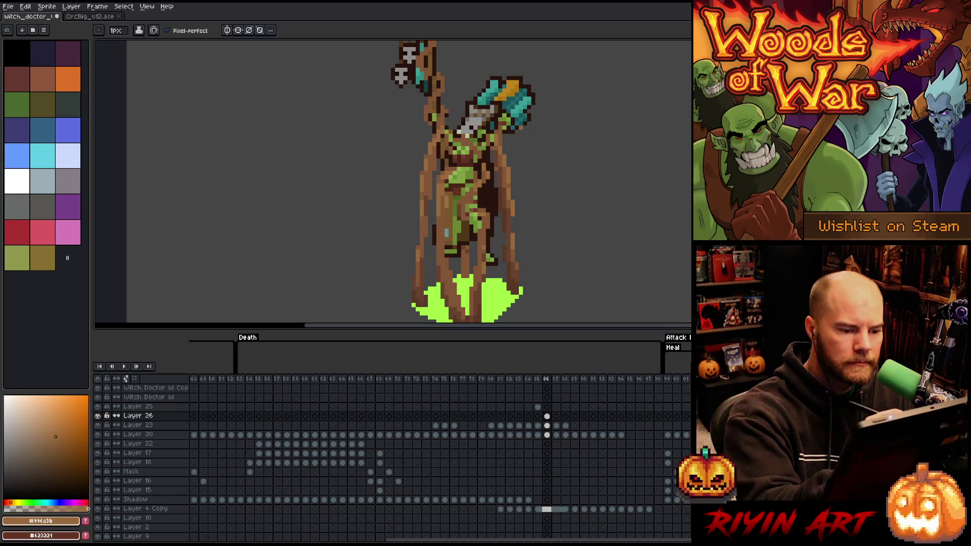
pyautogui.moveTo(513, 222); pyautogui.dragTo(513, 232)
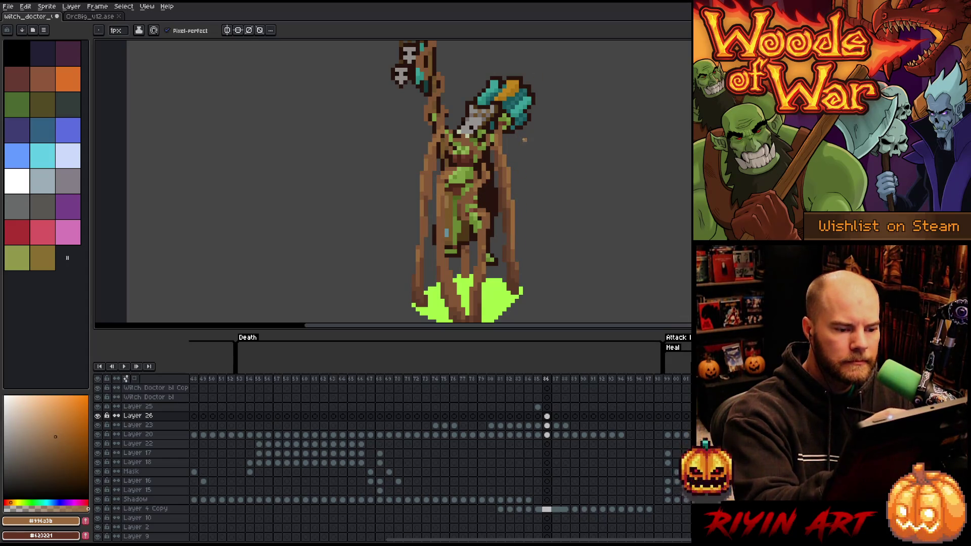
# - Sample mid, dark and light browns from the sprite for further shading
pyautogui.keyDown('alt'); pyautogui.click(511, 224); pyautogui.keyUp('alt')
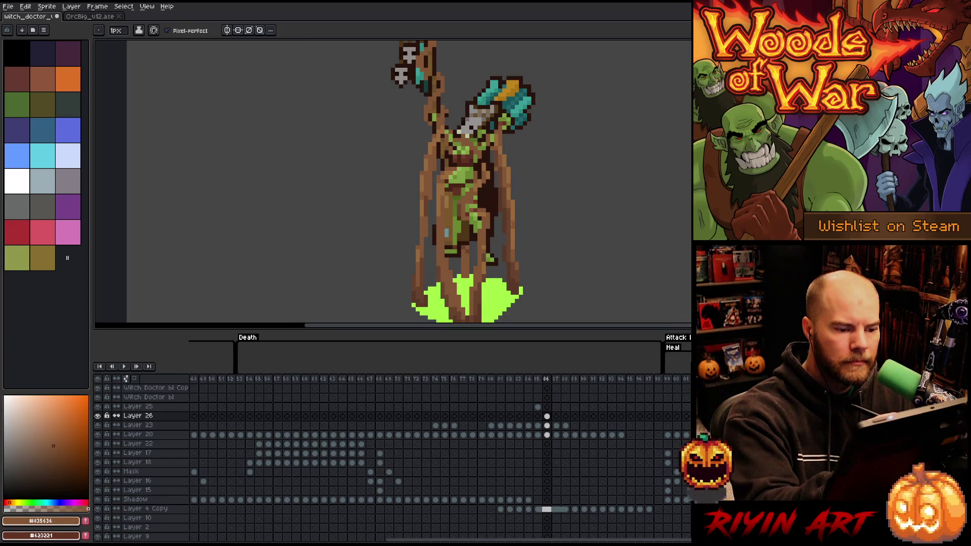
pyautogui.keyDown('alt'); pyautogui.click(504, 94); pyautogui.keyUp('alt')
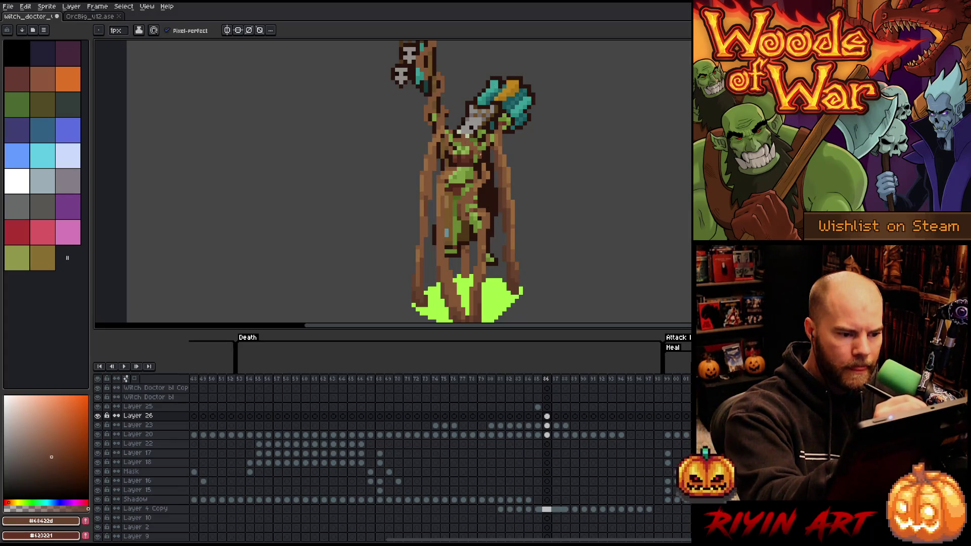
pyautogui.keyDown('alt'); pyautogui.click(468, 141); pyautogui.keyUp('alt')
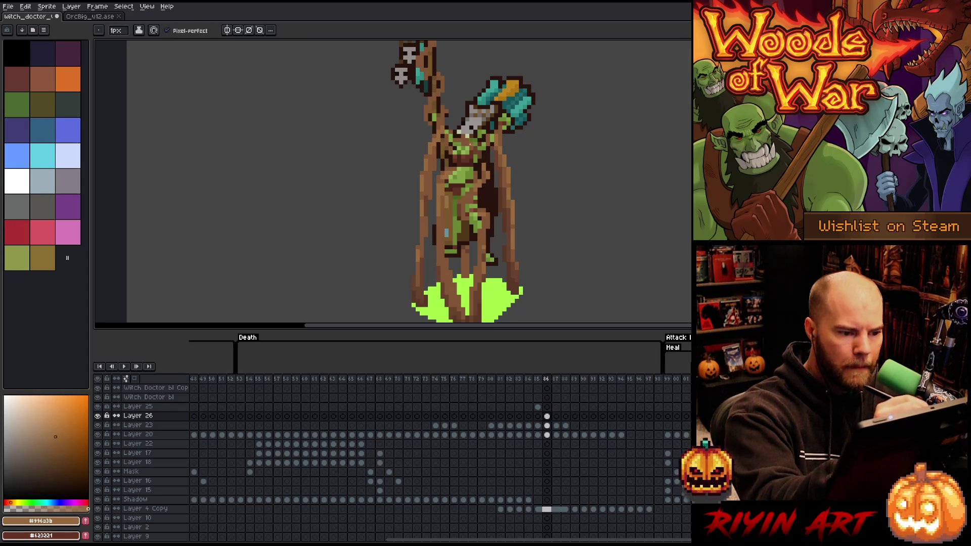
pyautogui.keyDown('alt'); pyautogui.click(473, 140); pyautogui.keyUp('alt')
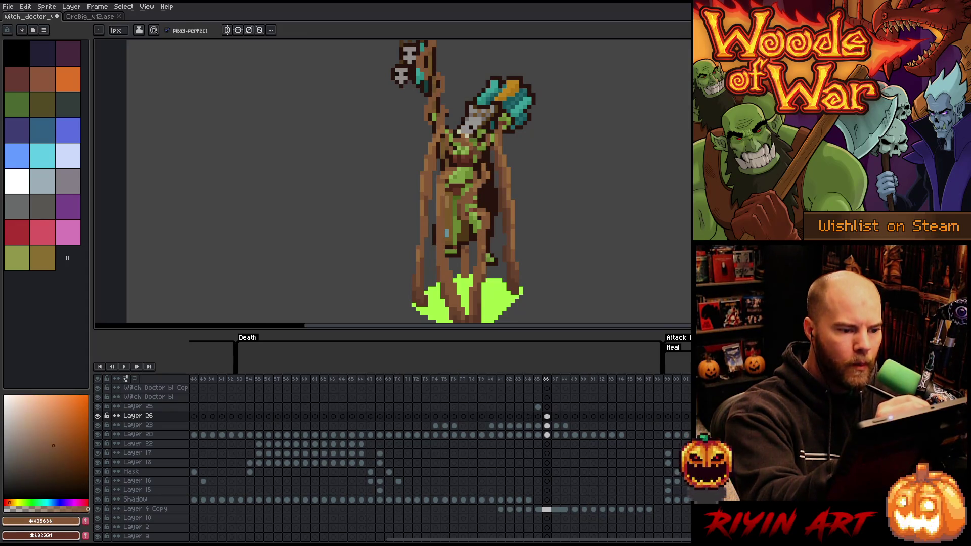
pyautogui.keyDown('alt'); pyautogui.click(468, 141); pyautogui.keyUp('alt')
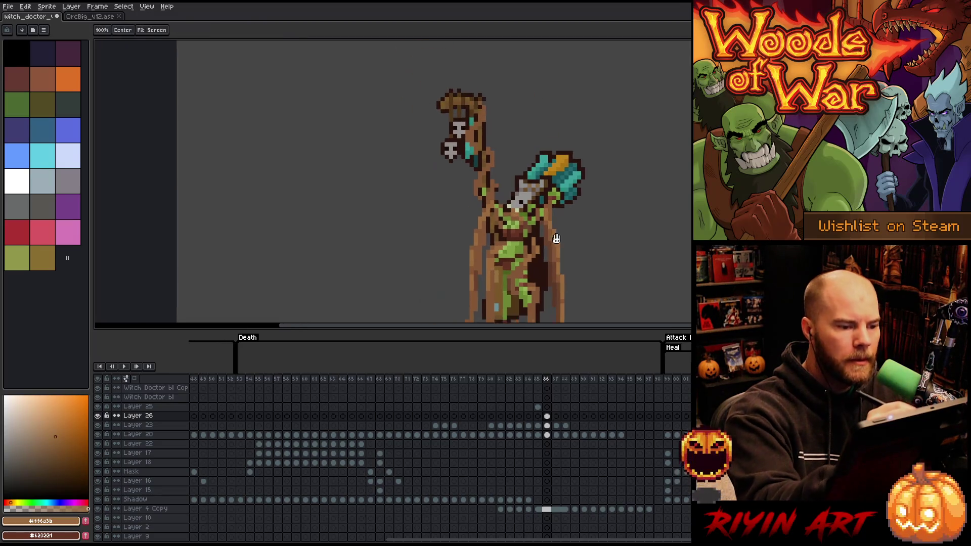
pyautogui.moveTo(444, 171); pyautogui.dragTo(495, 247)
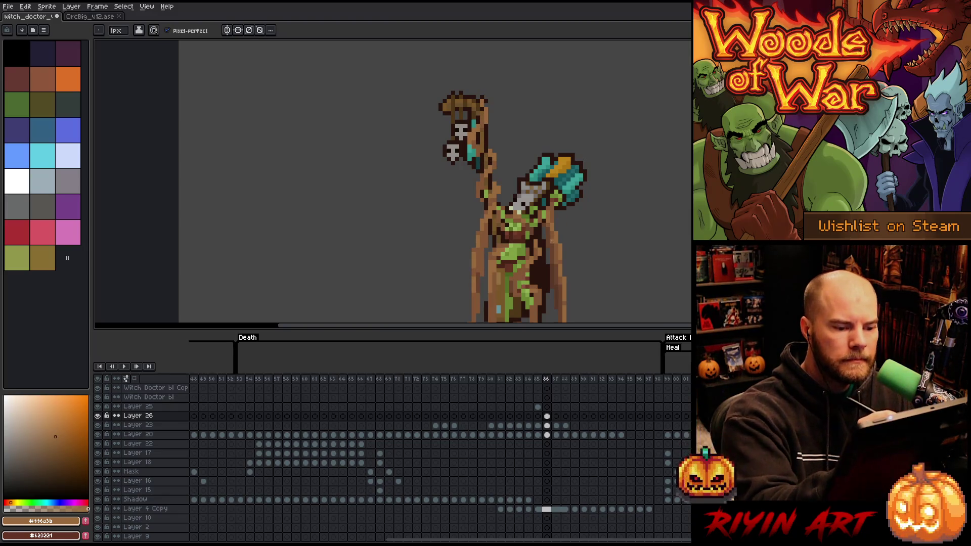
pyautogui.keyDown('alt'); pyautogui.click(476, 138); pyautogui.keyUp('alt')
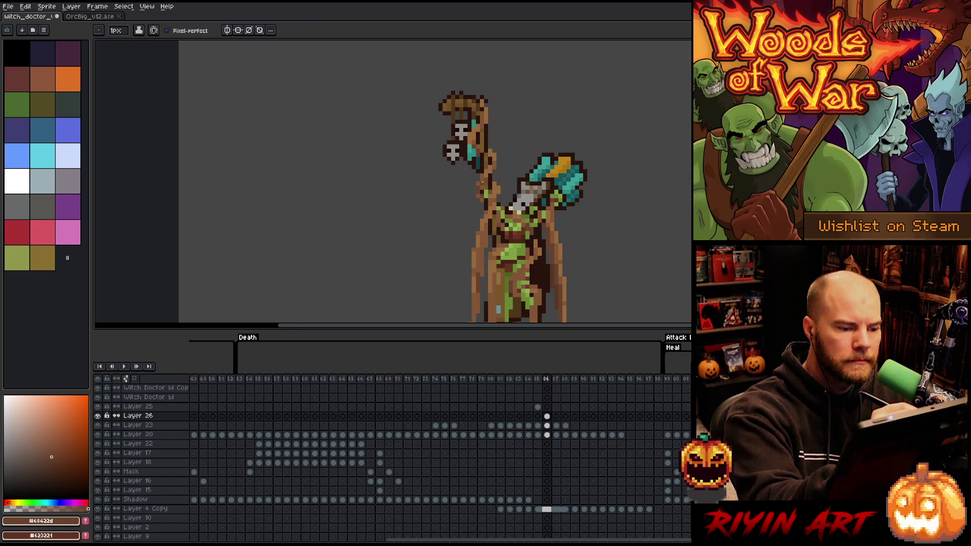
pyautogui.scroll(-4, 482, 163)
pyautogui.keyDown('alt'); pyautogui.click(498, 208); pyautogui.keyUp('alt')
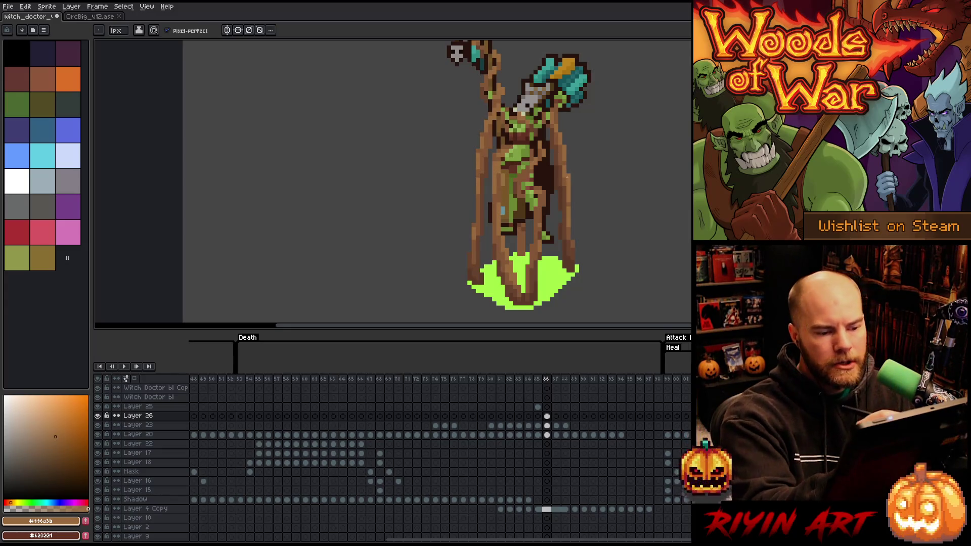
# - Sample a very dark brown from frame 85 and darken a line of torso pixels in frame 86
pyautogui.press('Left')
pyautogui.keyDown('alt'); pyautogui.click(508, 215); pyautogui.keyUp('alt')
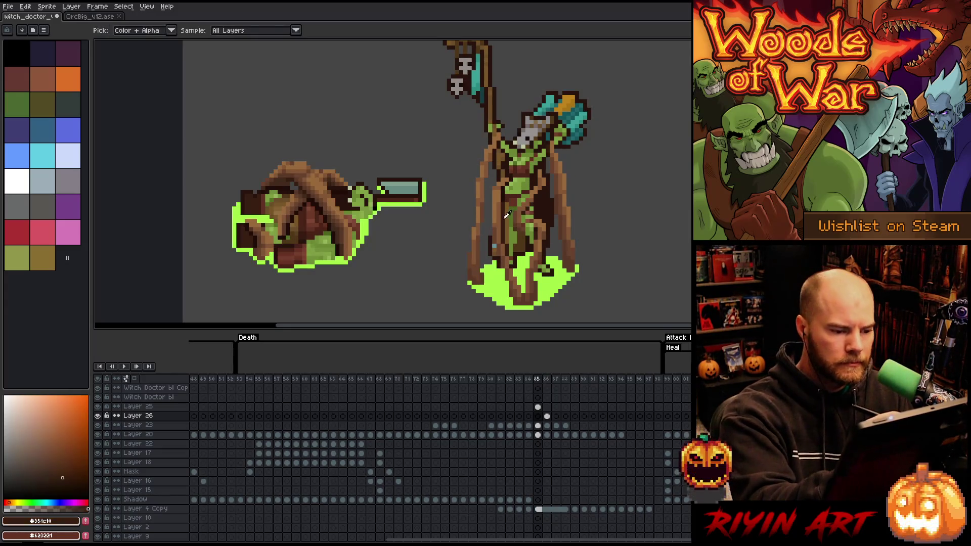
pyautogui.press('Right')
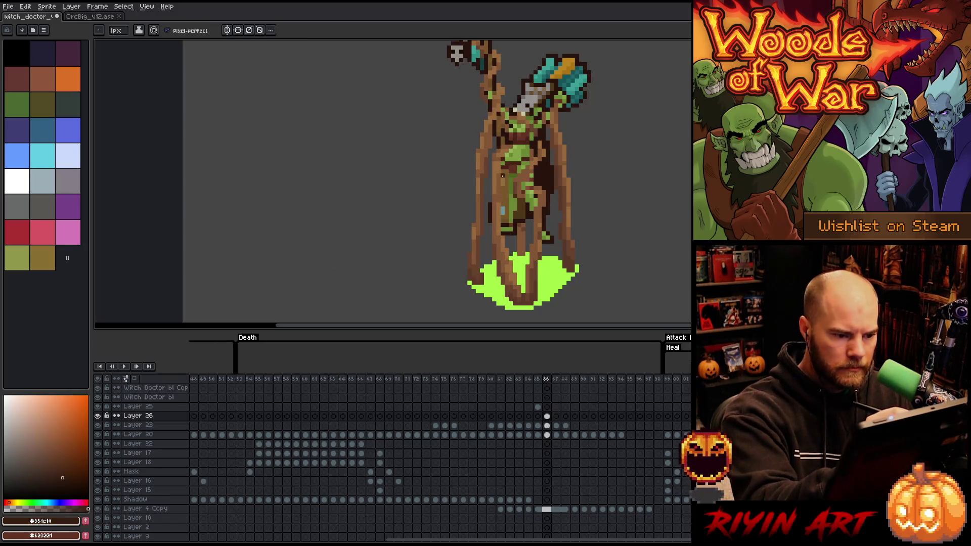
pyautogui.moveTo(502, 176); pyautogui.dragTo(502, 216)
pyautogui.click(507, 149)
pyautogui.moveTo(503, 158); pyautogui.dragTo(502, 166)
pyautogui.click(506, 156)
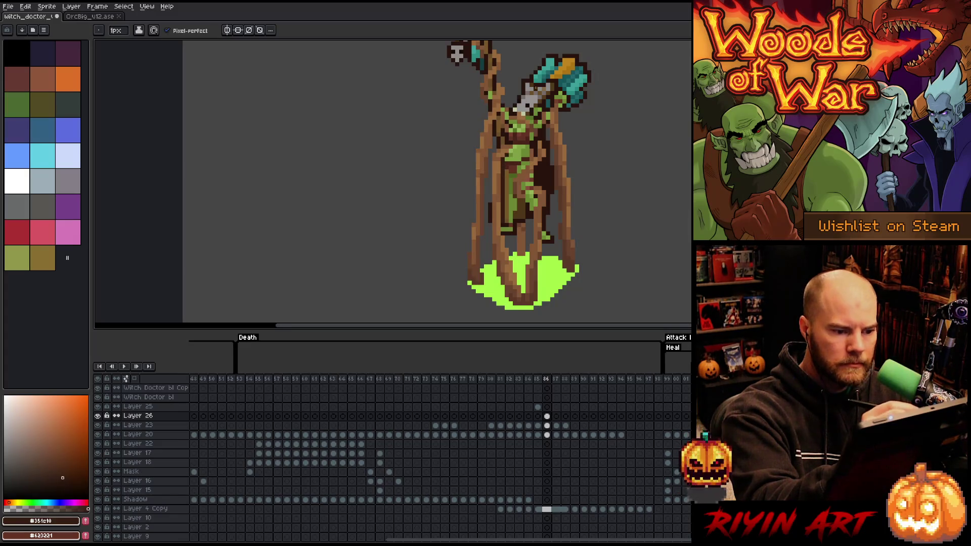
# - Flip between frames 85 and 86 to compare the fallen and standing poses
pyautogui.press('Left')
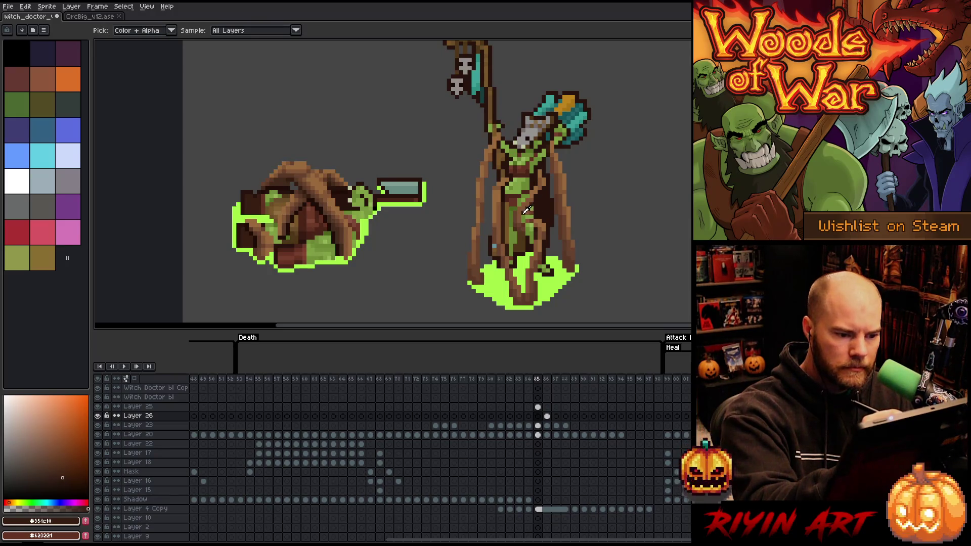
pyautogui.press('Right')
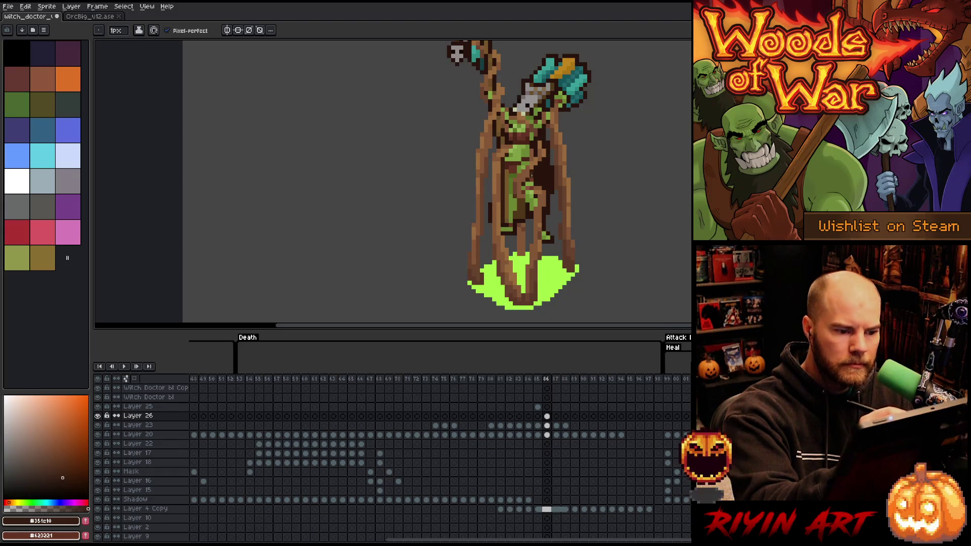
pyautogui.press('Left')
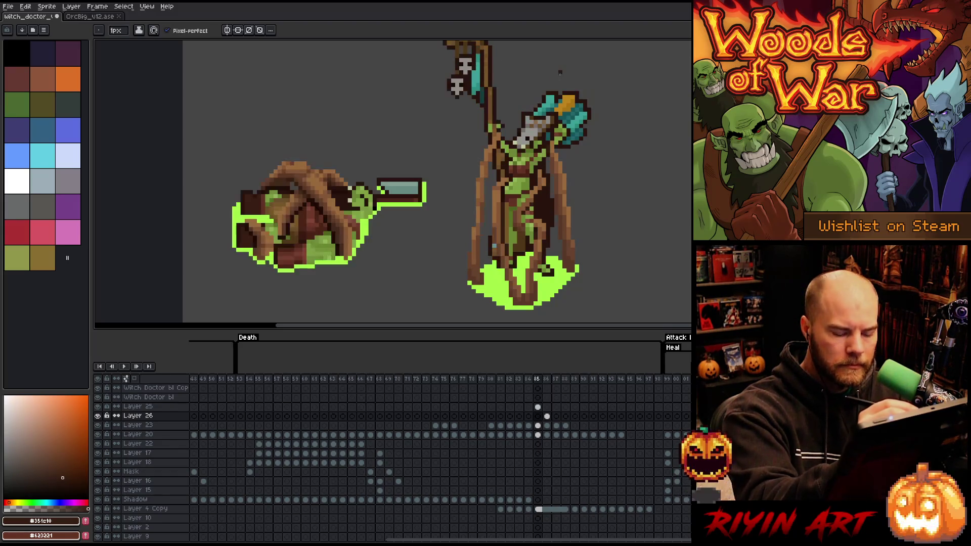
pyautogui.press('Right')
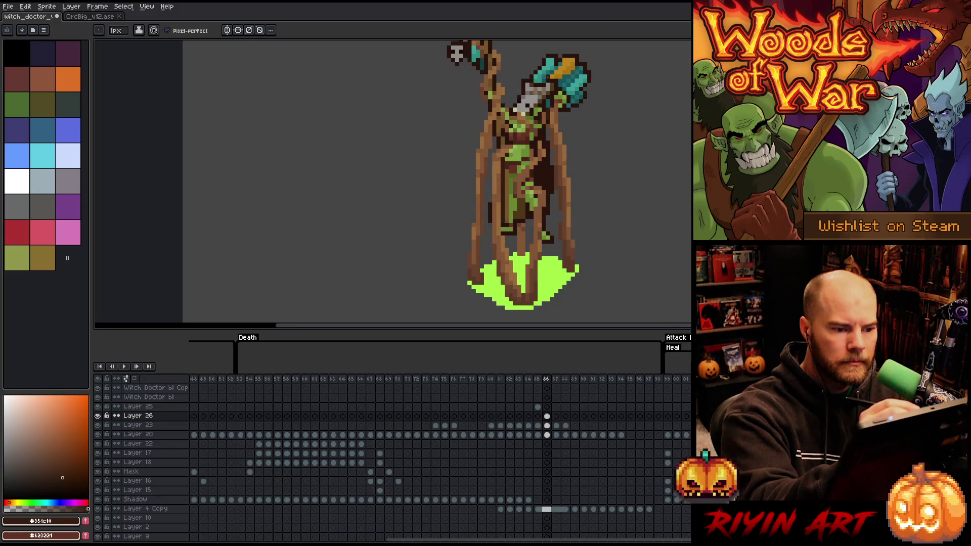
pyautogui.press('Left')
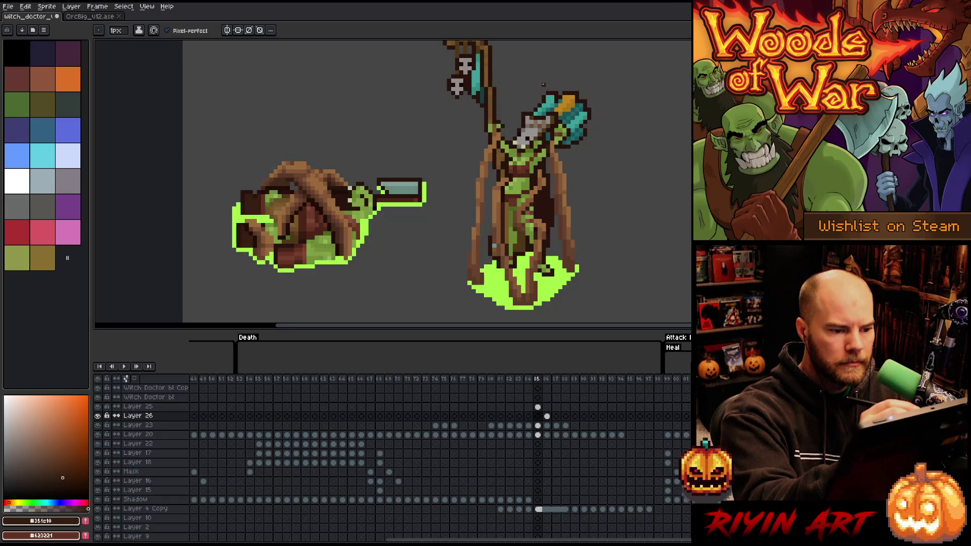
pyautogui.press('Right')
pyautogui.press('Left')
pyautogui.press('Right')
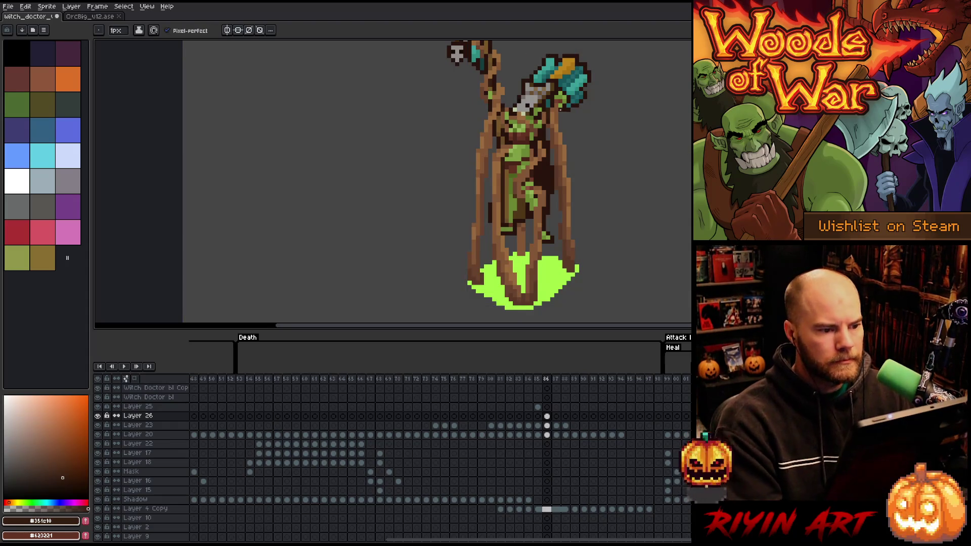
# - Zoom the canvas in and out, then select Layer 26's cel on frame 86
pyautogui.scroll(-1, 560, 109)
pyautogui.scroll(1, 506, 152)
pyautogui.scroll(1, 468, 162)
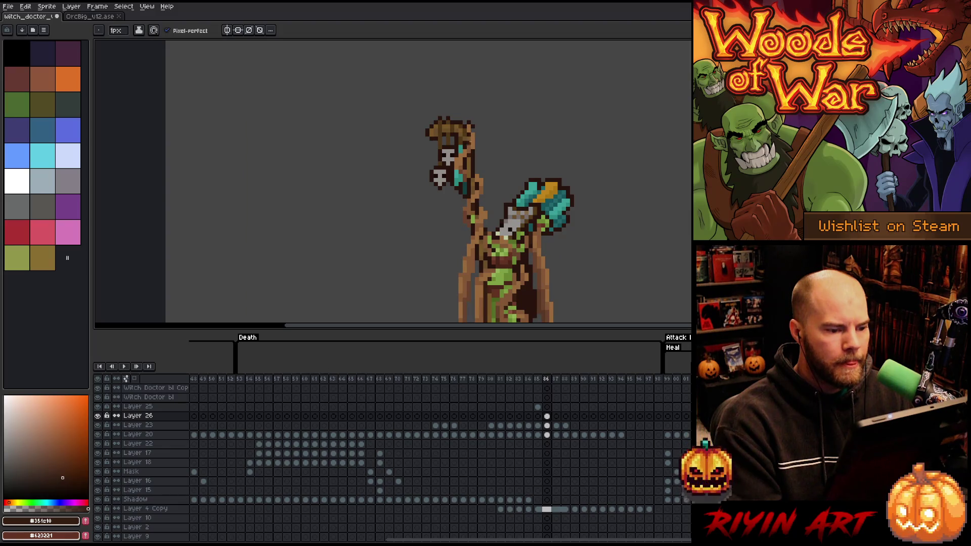
pyautogui.scroll(-1, 521, 168)
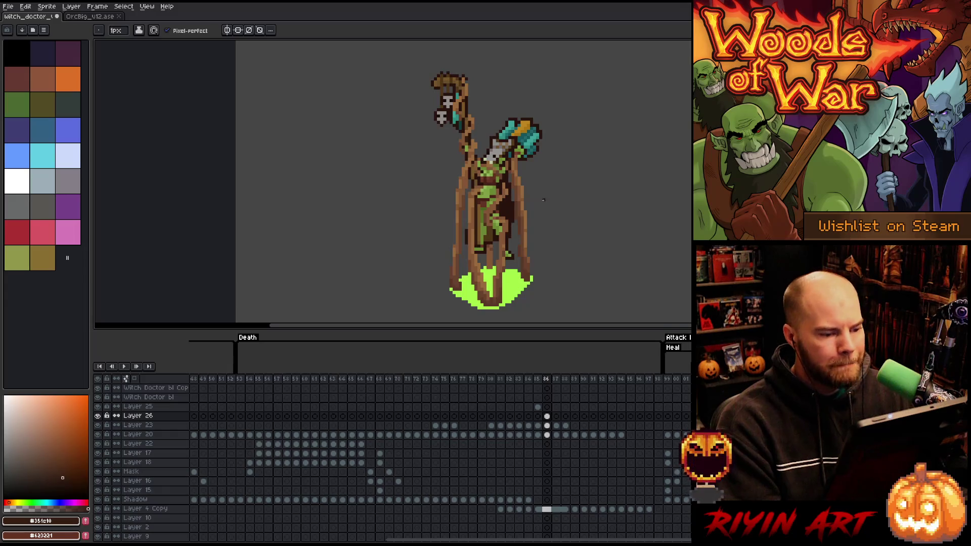
pyautogui.scroll(3, 538, 215)
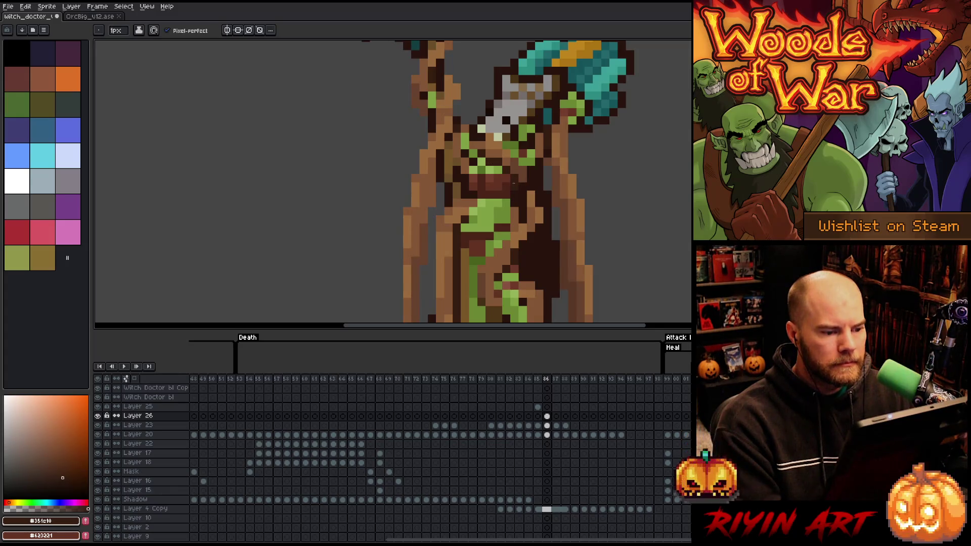
pyautogui.scroll(-3, 514, 184)
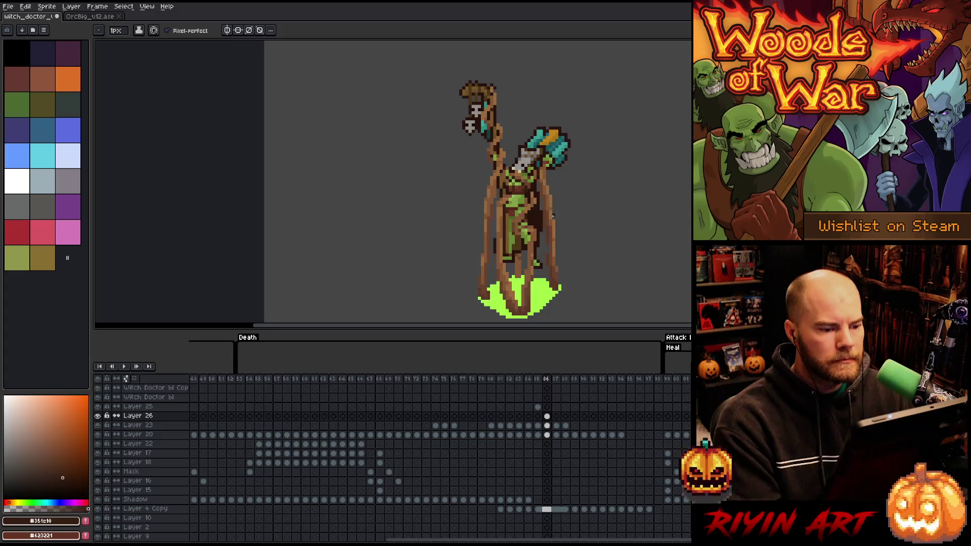
pyautogui.scroll(-1, 553, 216)
pyautogui.scroll(2, 542, 216)
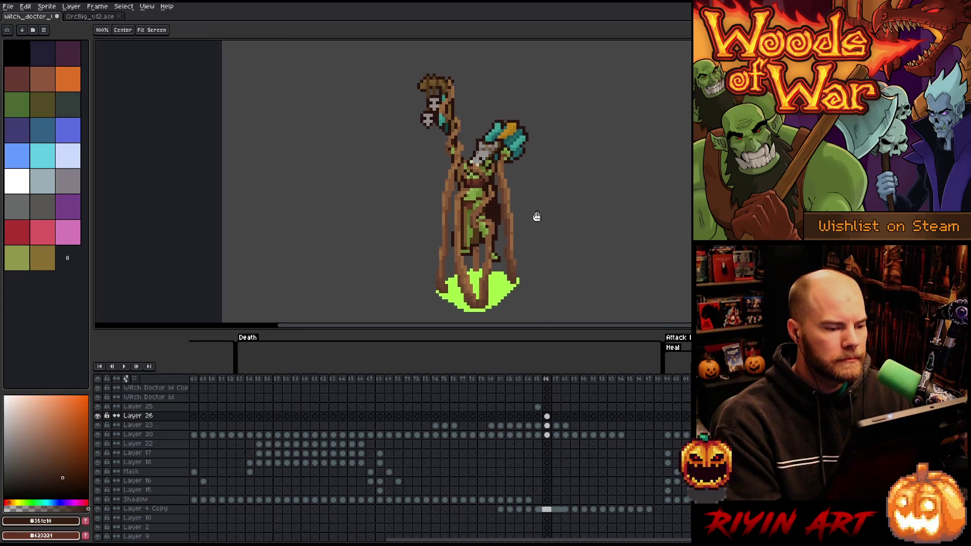
pyautogui.click(547, 416)
# - Hide and show Layer 26 twice to check its pixels, leaving it visible
pyautogui.click(99, 416)
pyautogui.click(98, 416)
pyautogui.click(98, 416)
pyautogui.click(98, 415)
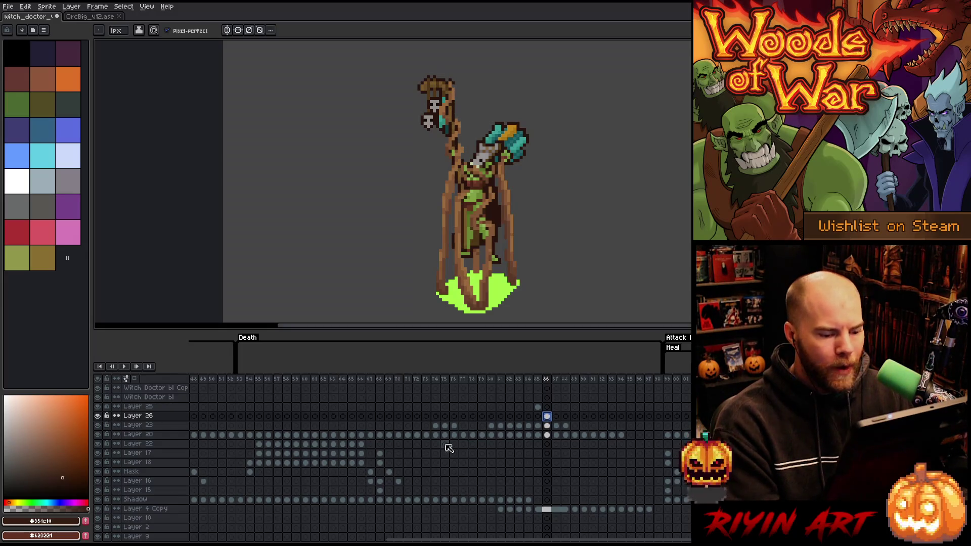
# - On frame 87, shift the whole sprite up about 6 pixels, comparing against frame 86, and commit
pyautogui.click(558, 418)
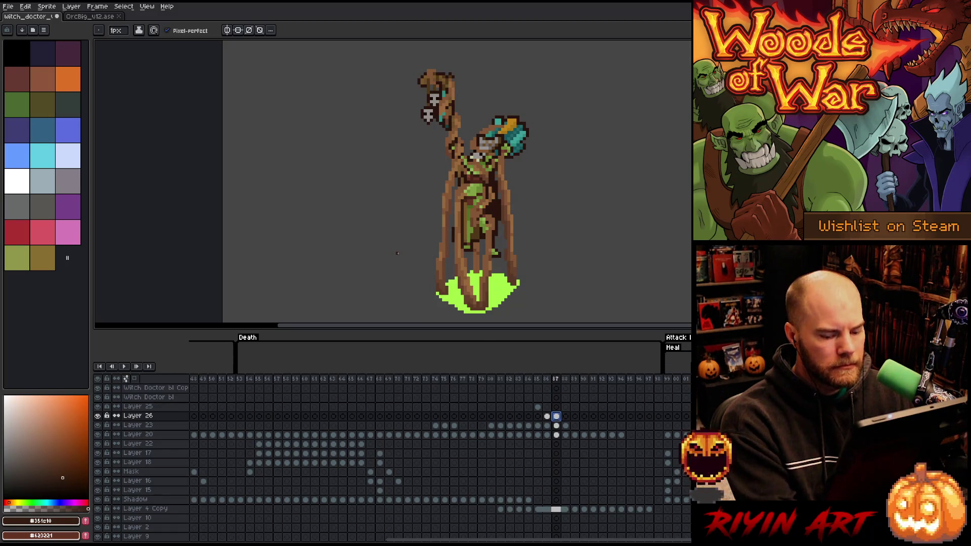
pyautogui.hotkey('ctrl', 't')
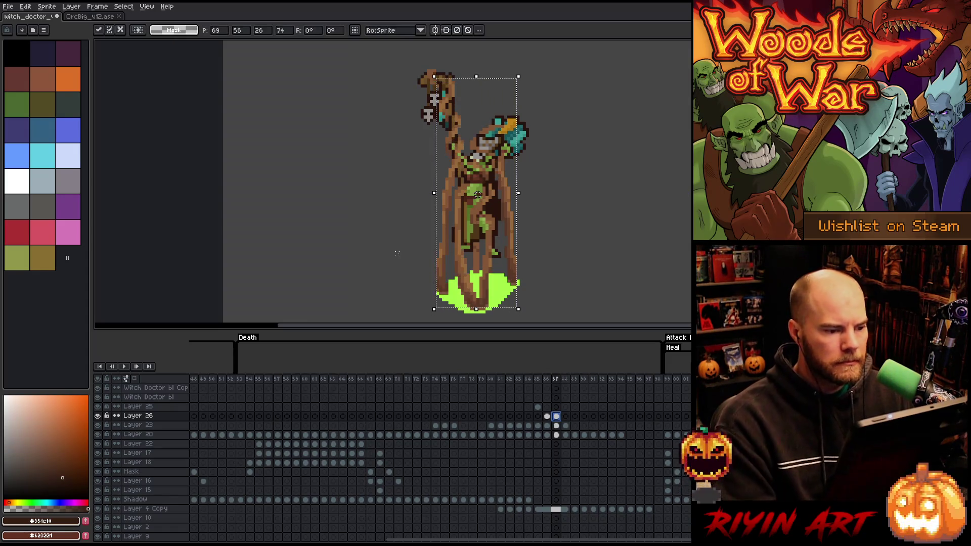
pyautogui.moveTo(478, 194); pyautogui.dragTo(478, 191)
pyautogui.press(',')
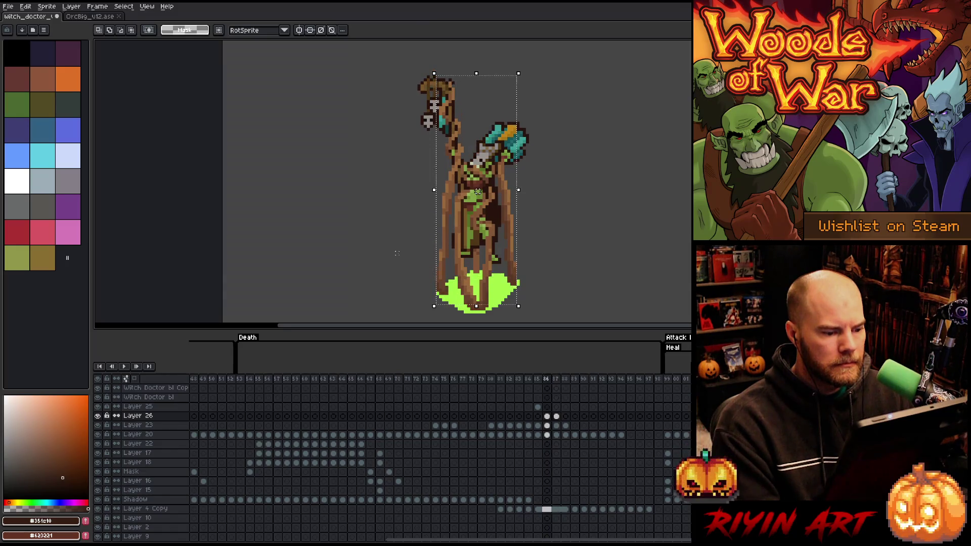
pyautogui.press('.')
pyautogui.press(',')
pyautogui.press('.')
pyautogui.press(',')
pyautogui.press('.')
pyautogui.hotkey('ctrl', 'd')
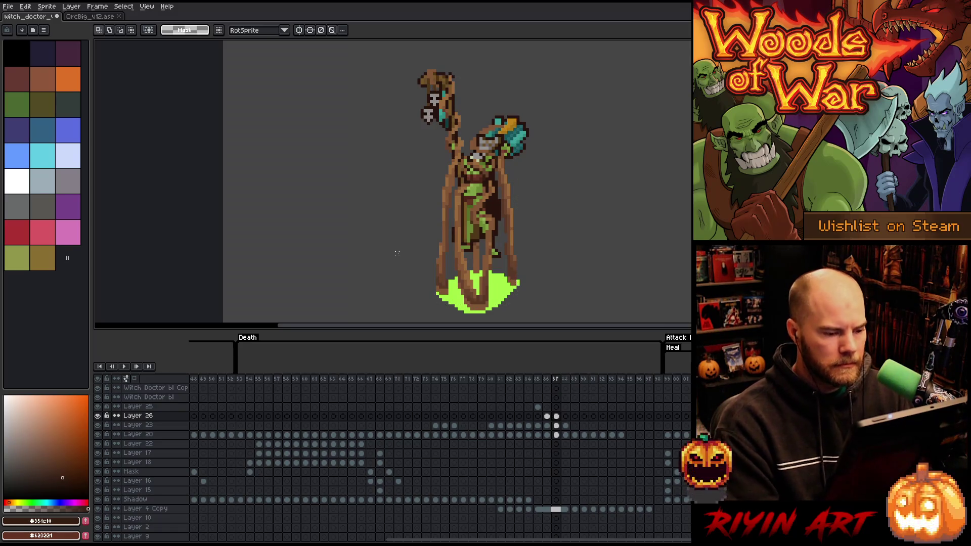
# - Return to the pencil and sample the staff's brown, a lighter brown, then the mid brown
pyautogui.press('b')
pyautogui.keyDown('alt'); pyautogui.click(512, 281); pyautogui.keyUp('alt')
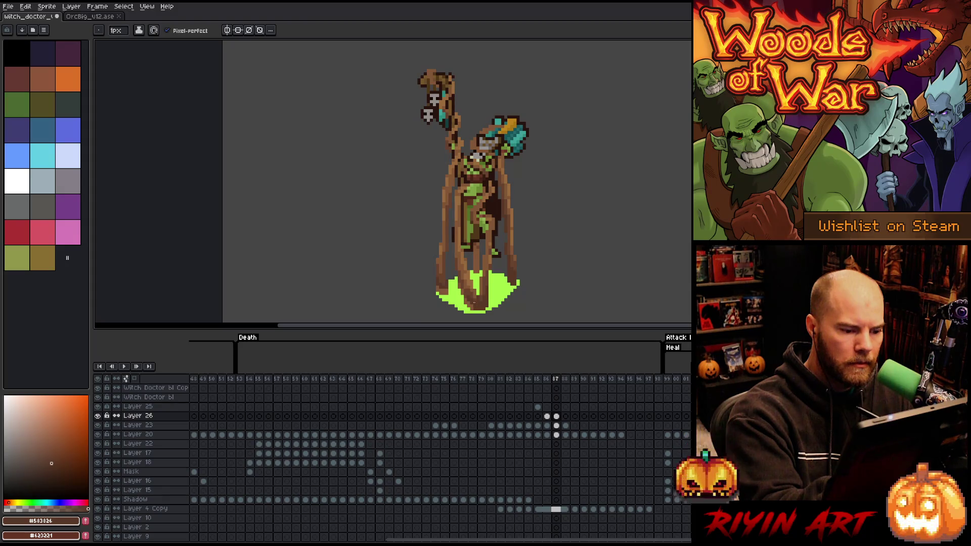
pyautogui.keyDown('alt'); pyautogui.click(481, 302); pyautogui.keyUp('alt')
pyautogui.keyDown('alt'); pyautogui.click(481, 303); pyautogui.keyUp('alt')
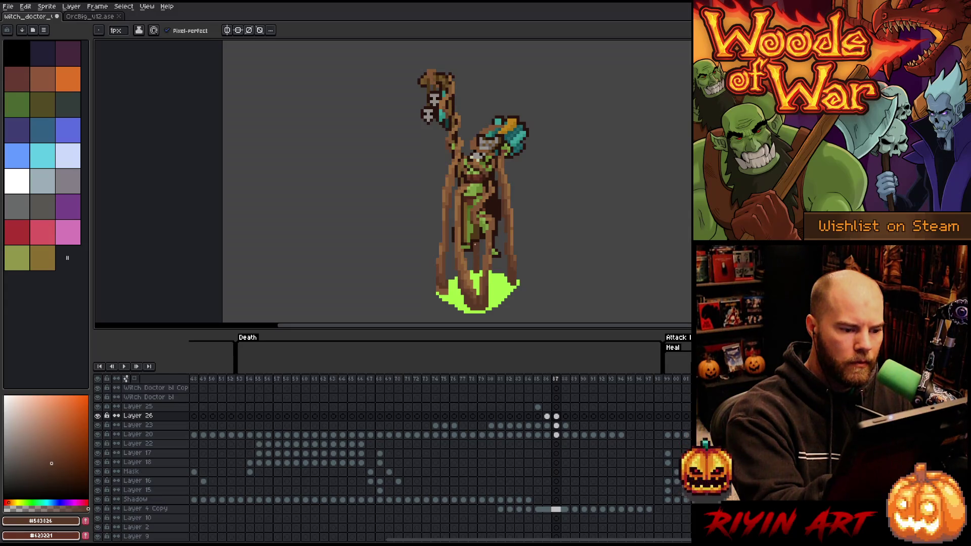
# - Draw vine pixels on Layer 26 in frames 88 and 89
pyautogui.press(',')
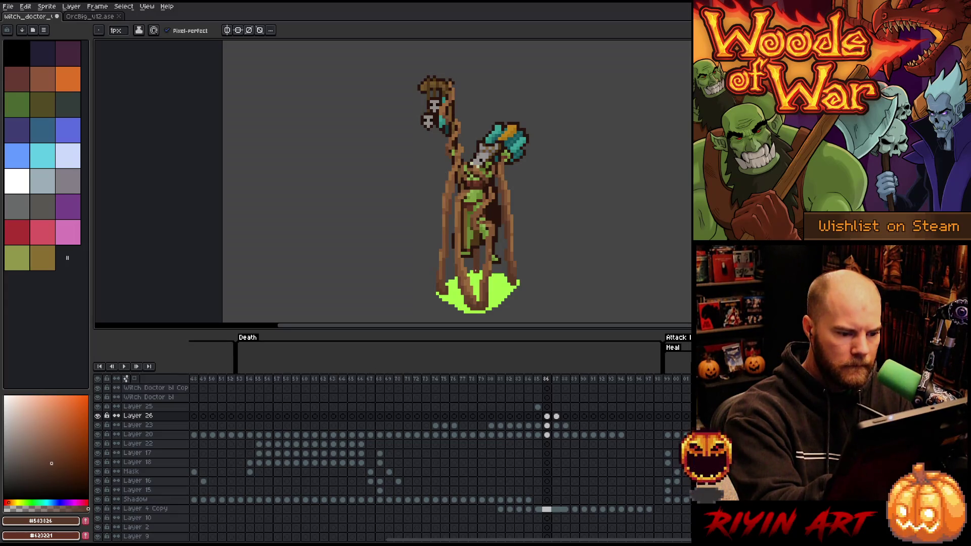
pyautogui.press('.')
pyautogui.press('.')
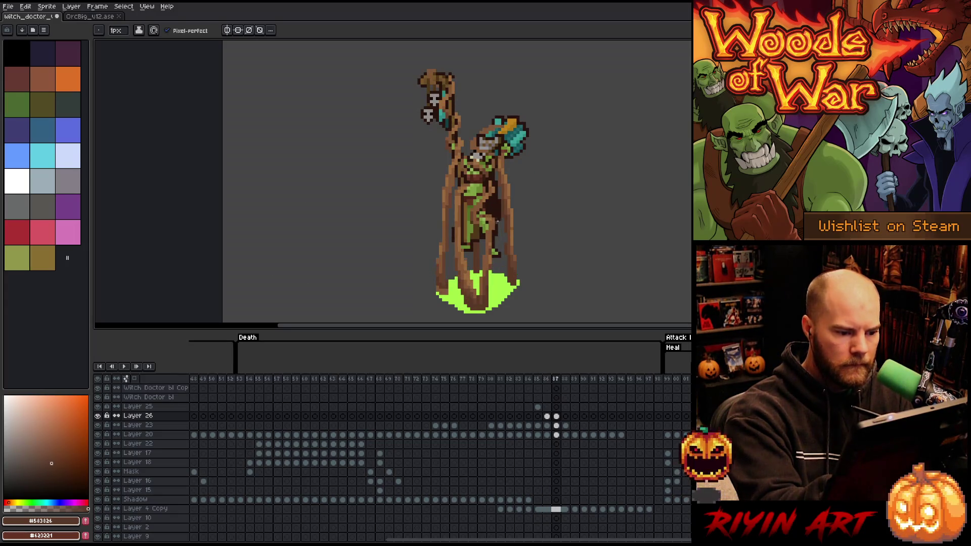
pyautogui.click(478, 253)
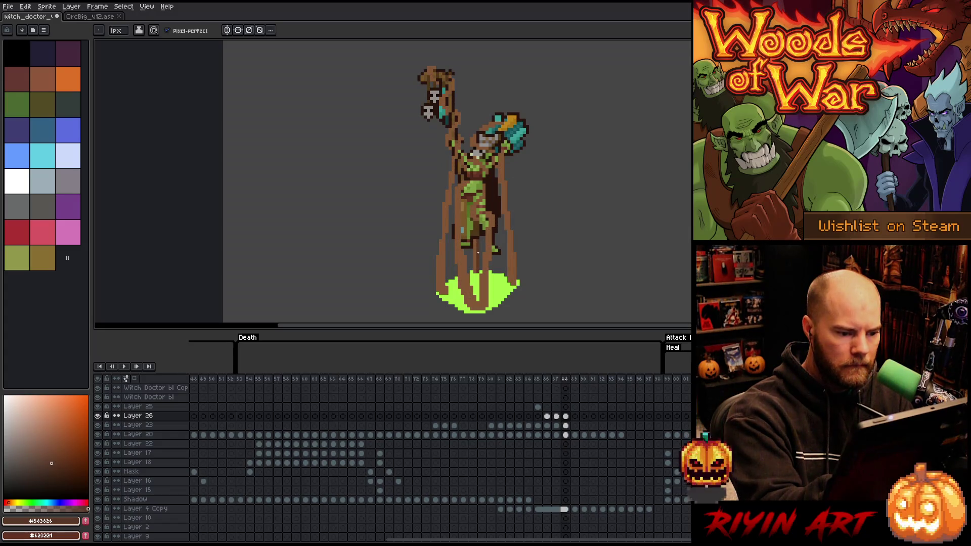
pyautogui.press('.')
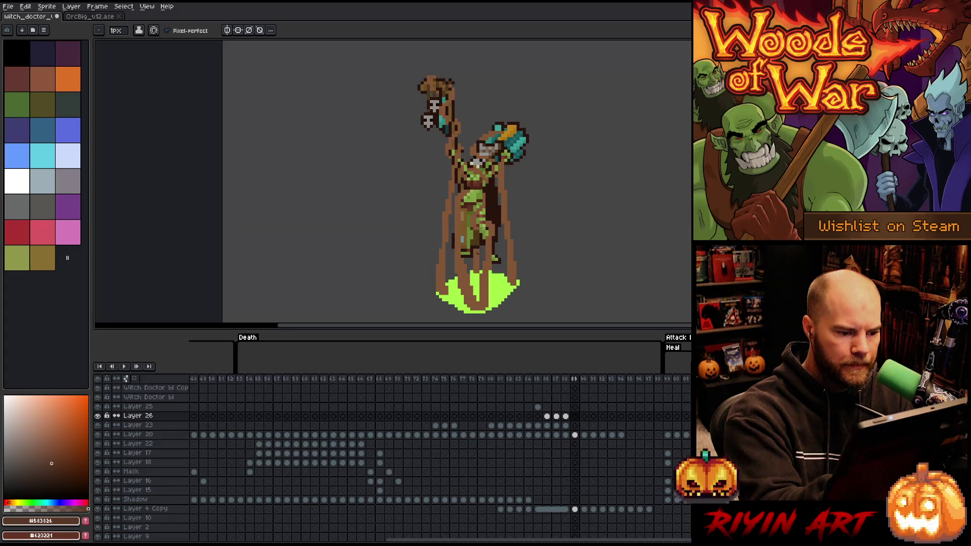
pyautogui.click(478, 258)
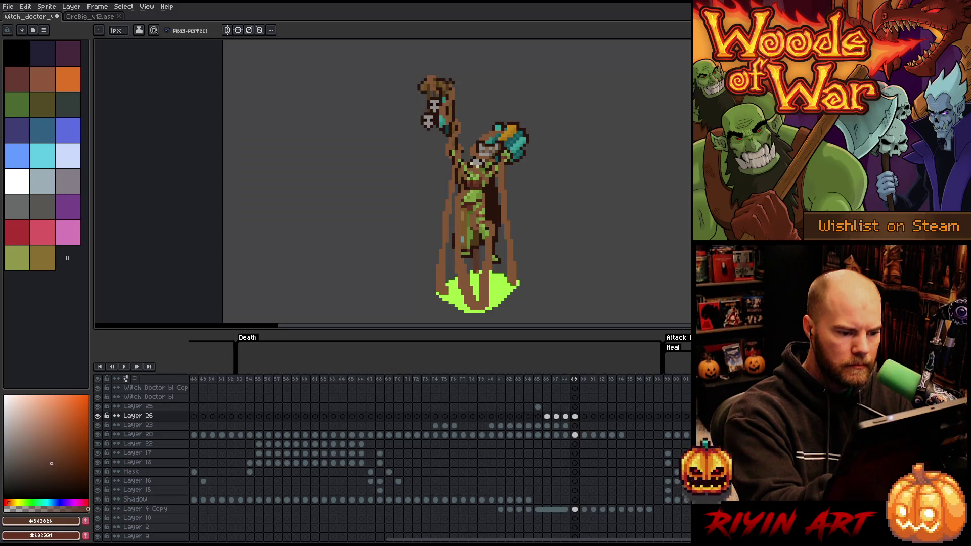
# - Flip through frames 86 to 90 to check the vine motion
pyautogui.press('.')
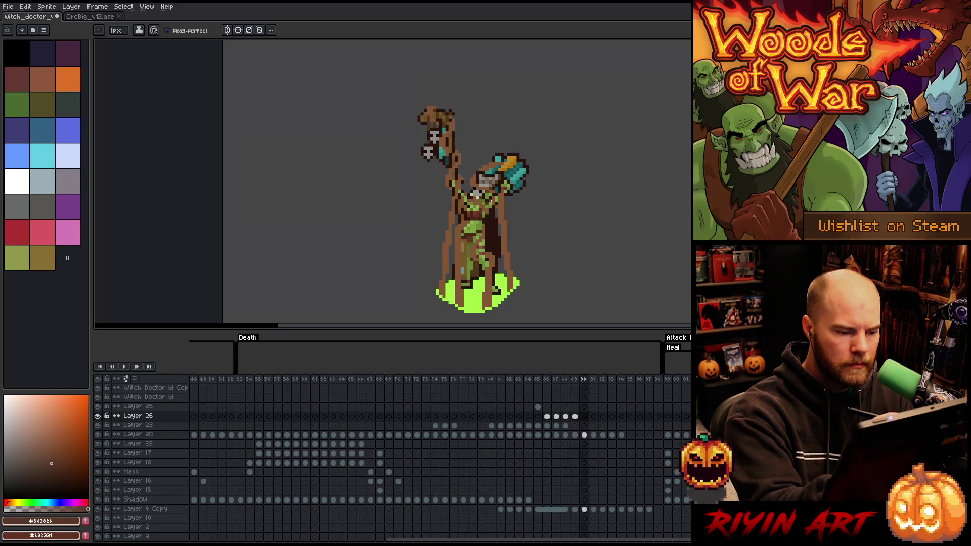
pyautogui.press(',')
pyautogui.press(',')
pyautogui.press(',')
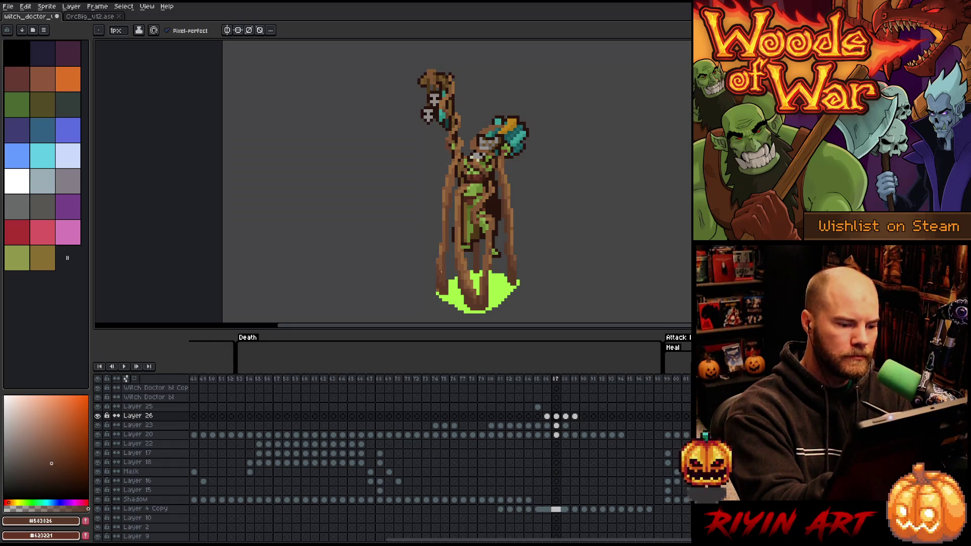
pyautogui.press(',')
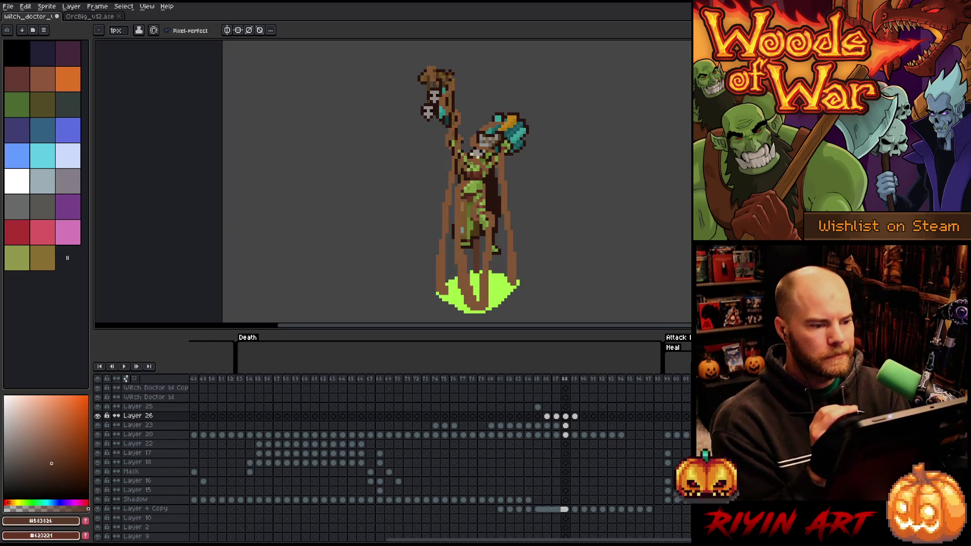
pyautogui.press('.')
pyautogui.press(',')
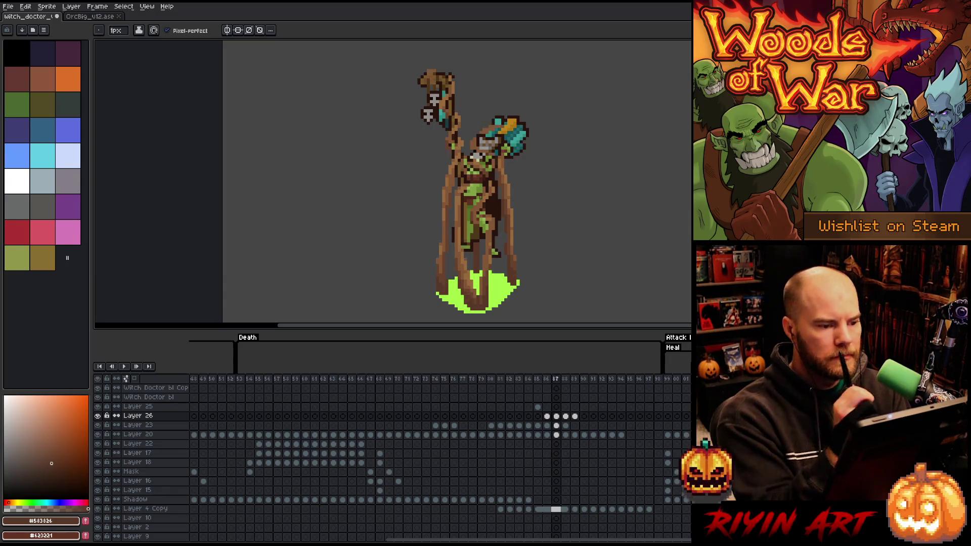
pyautogui.press(',')
pyautogui.press('.')
# - Sample the staff's dark brown and scrub between frames 85 and 88 to check the slump
pyautogui.keyDown('alt'); pyautogui.click(450, 98); pyautogui.keyUp('alt')
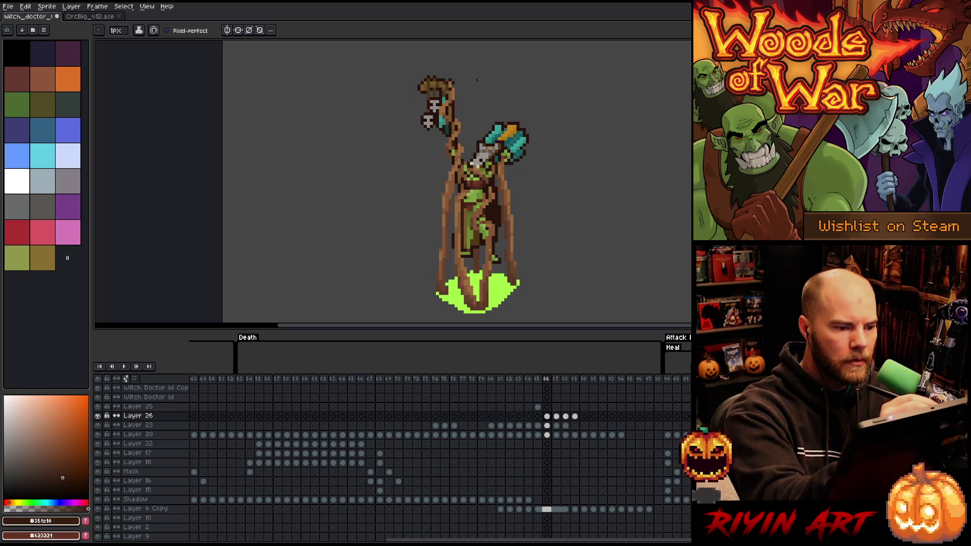
pyautogui.press(',')
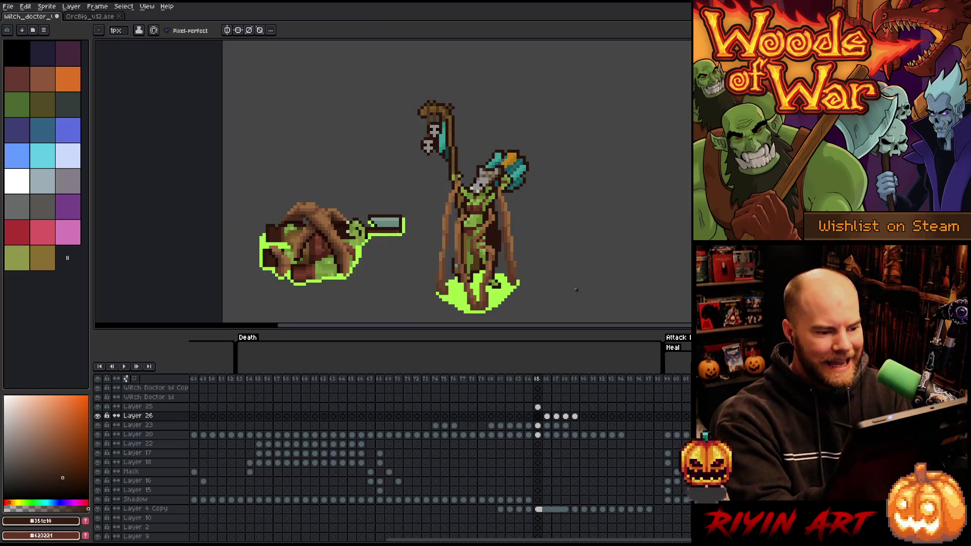
pyautogui.press('.')
pyautogui.press('.')
pyautogui.press('.')
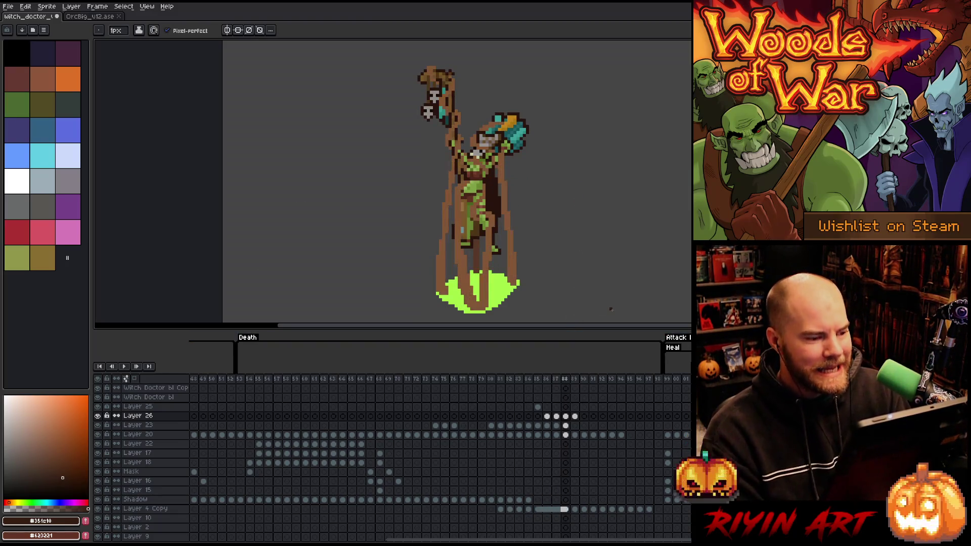
pyautogui.press(',')
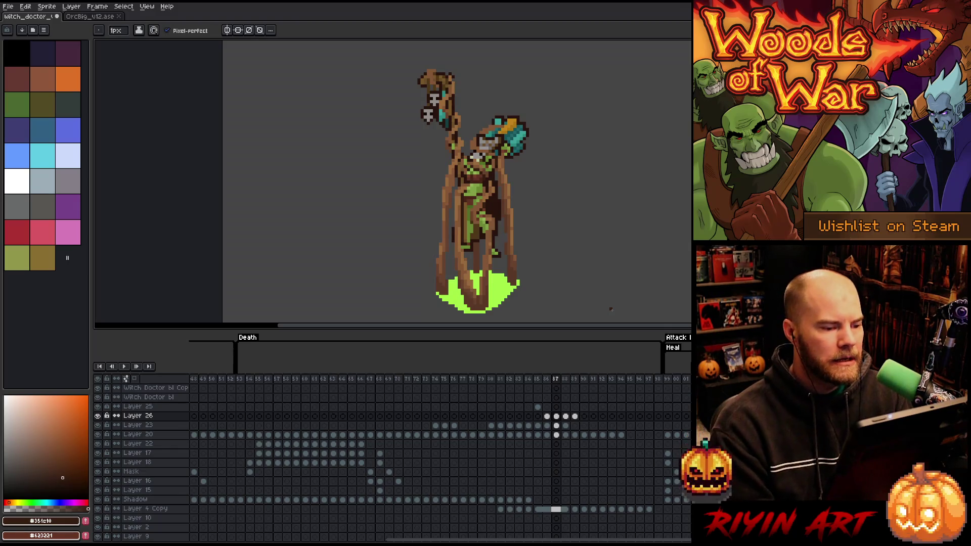
pyautogui.press('.')
pyautogui.press(',')
pyautogui.press(',')
pyautogui.press(',')
pyautogui.press('.')
pyautogui.press('.')
pyautogui.press('.')
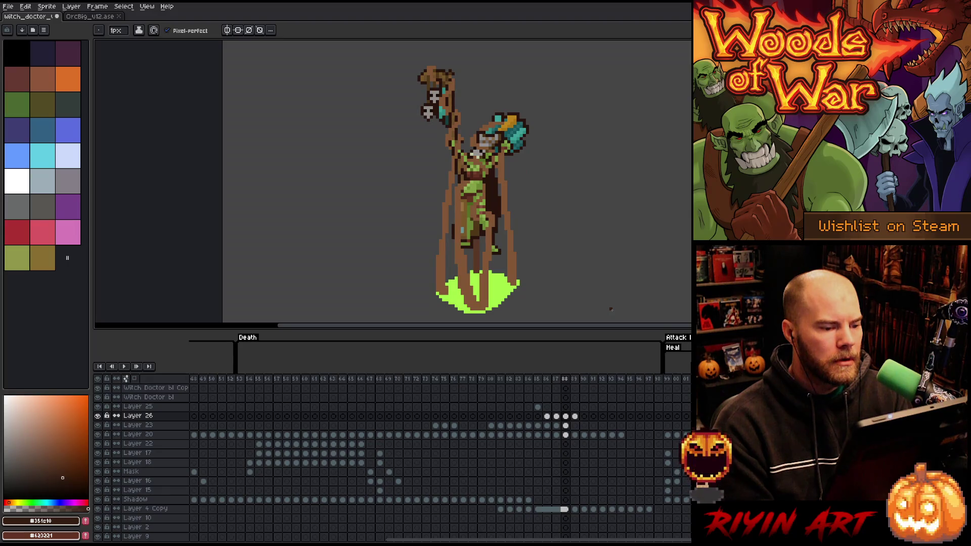
pyautogui.press(',')
pyautogui.press('.')
pyautogui.press(',')
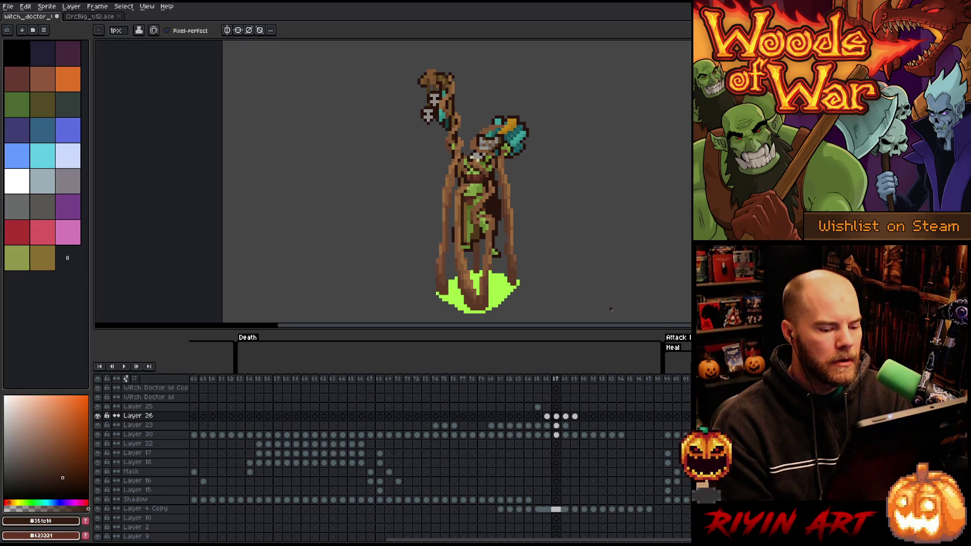
pyautogui.press('.')
pyautogui.press(',')
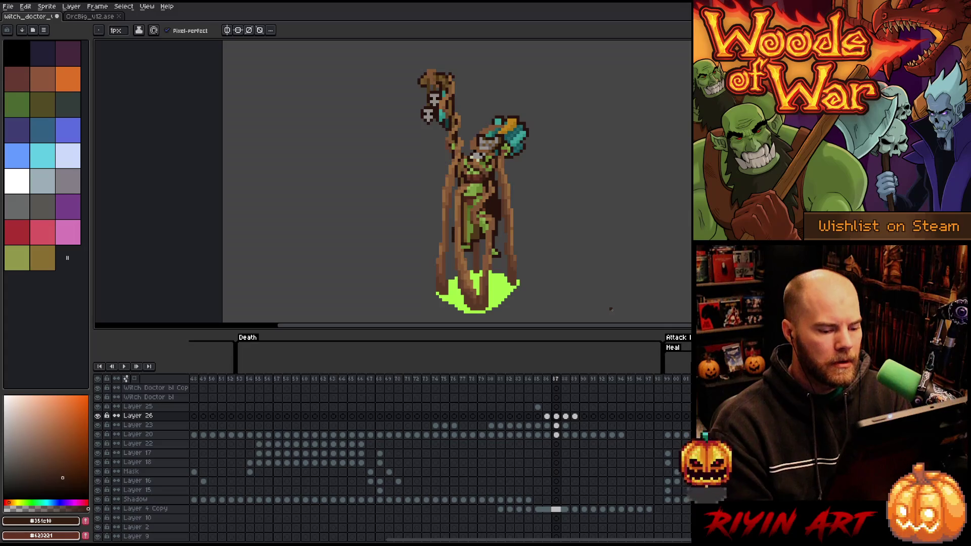
# - Select Layer 23's cel on frame 87, then step between frames 86 and 89
pyautogui.click(559, 425)
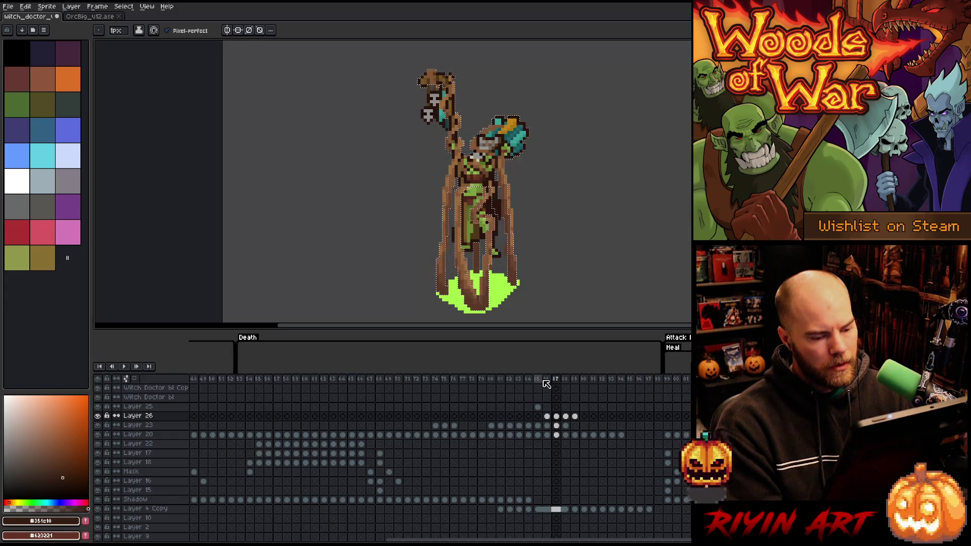
pyautogui.click(539, 380)
pyautogui.press('Right')
pyautogui.press('Right')
pyautogui.press('Right')
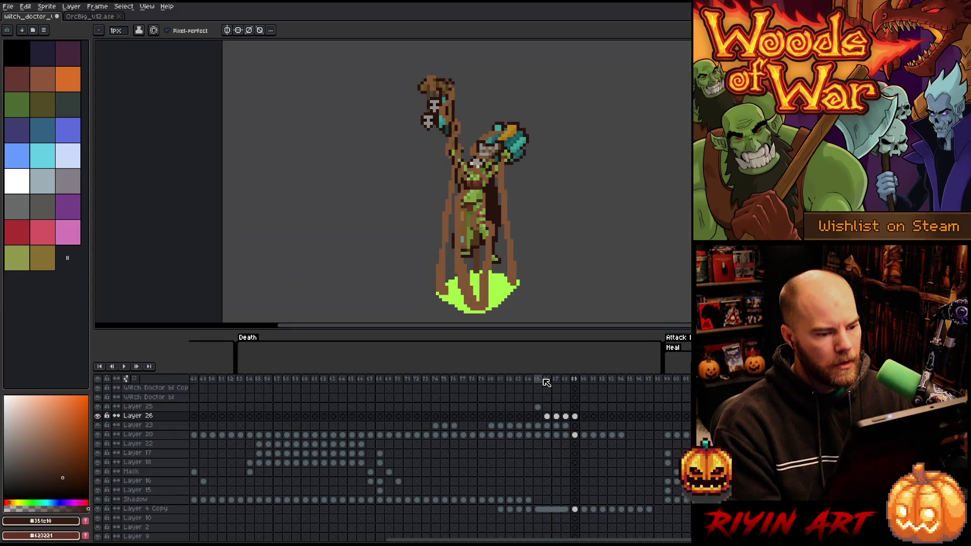
pyautogui.press('Left')
pyautogui.press('Right')
pyautogui.press('Right')
pyautogui.press('Left')
pyautogui.press('Left')
pyautogui.press('Left')
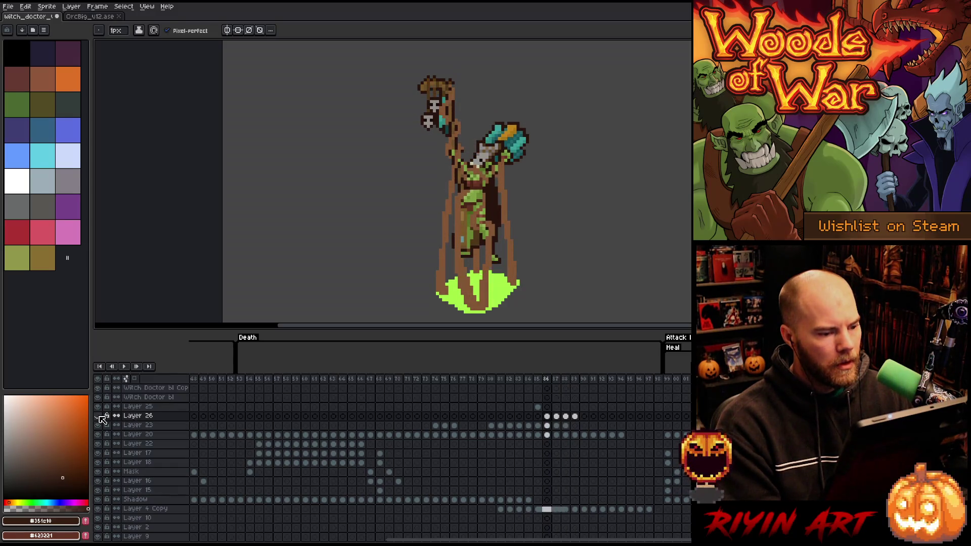
pyautogui.press('Left')
pyautogui.press('Right')
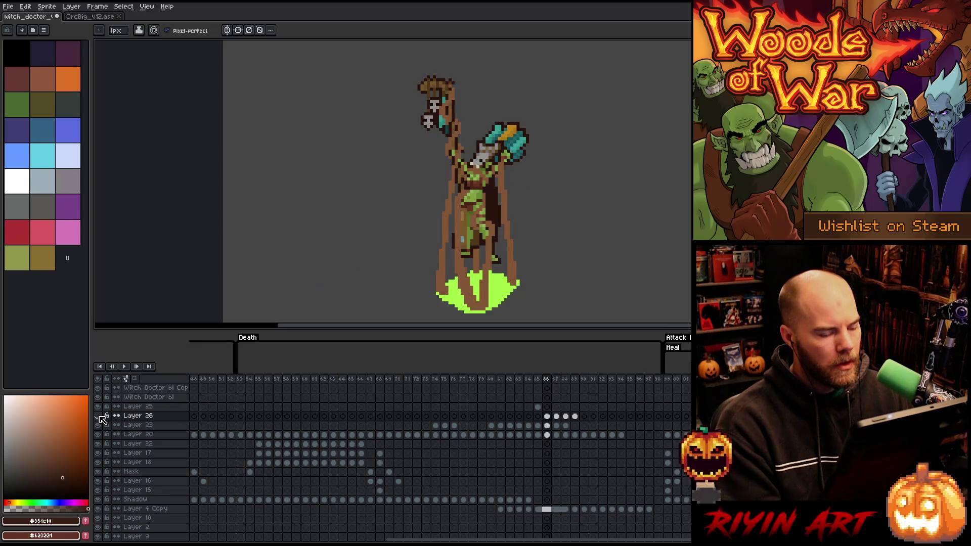
# - Toggle Layer 26's visibility repeatedly on frames 86 and 87 to compare the vine strokes
pyautogui.click(100, 417)
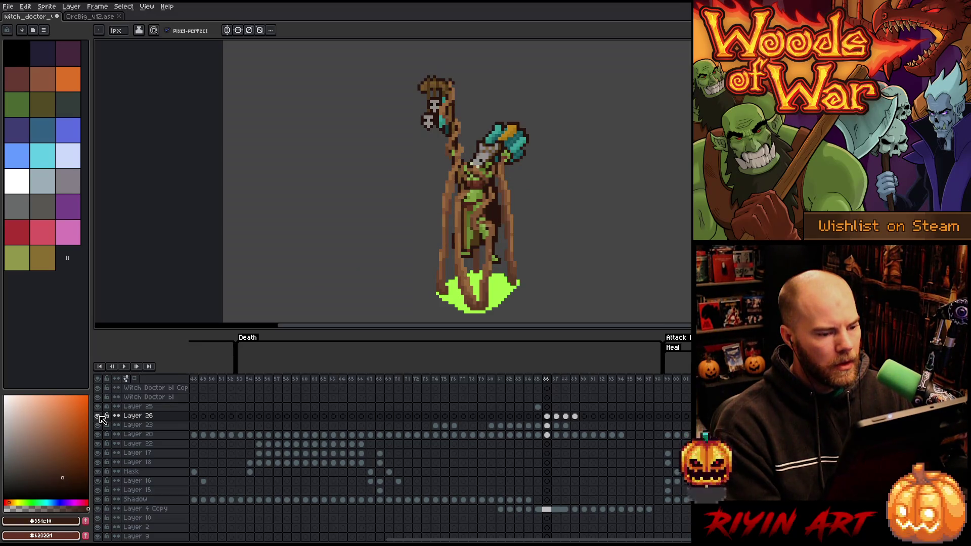
pyautogui.click(101, 417)
pyautogui.click(101, 418)
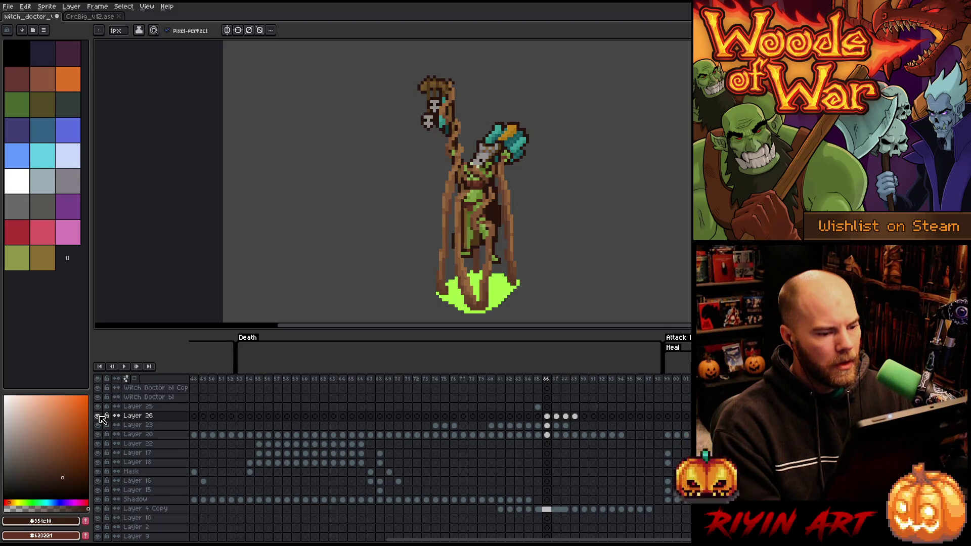
pyautogui.click(100, 417)
pyautogui.click(100, 417)
pyautogui.click(100, 417)
pyautogui.click(100, 417)
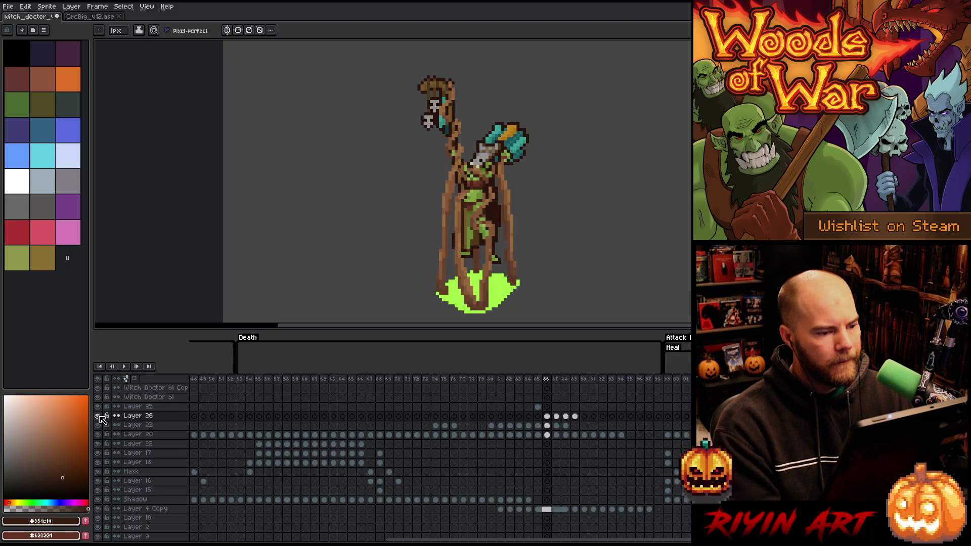
pyautogui.click(101, 418)
pyautogui.click(100, 417)
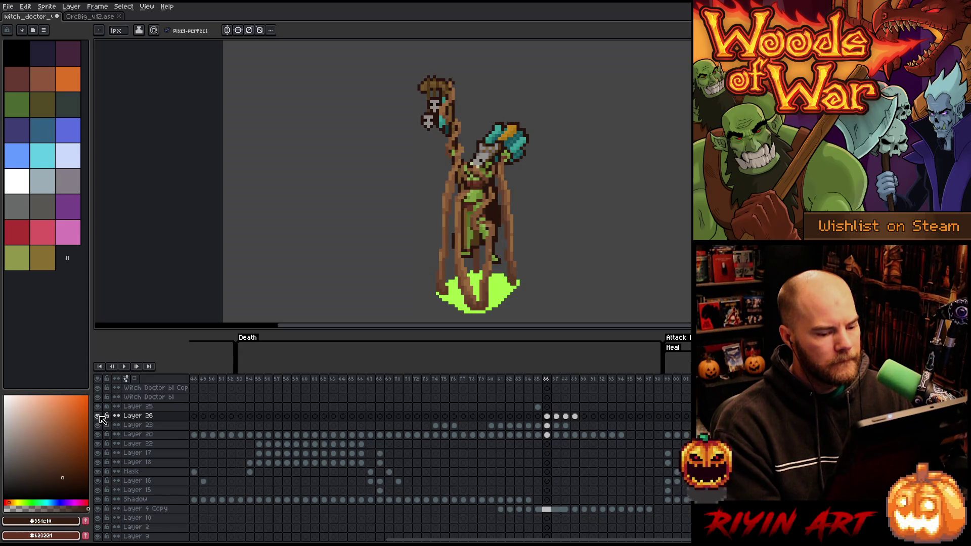
pyautogui.press('Right')
pyautogui.click(101, 417)
pyautogui.click(100, 417)
pyautogui.click(101, 418)
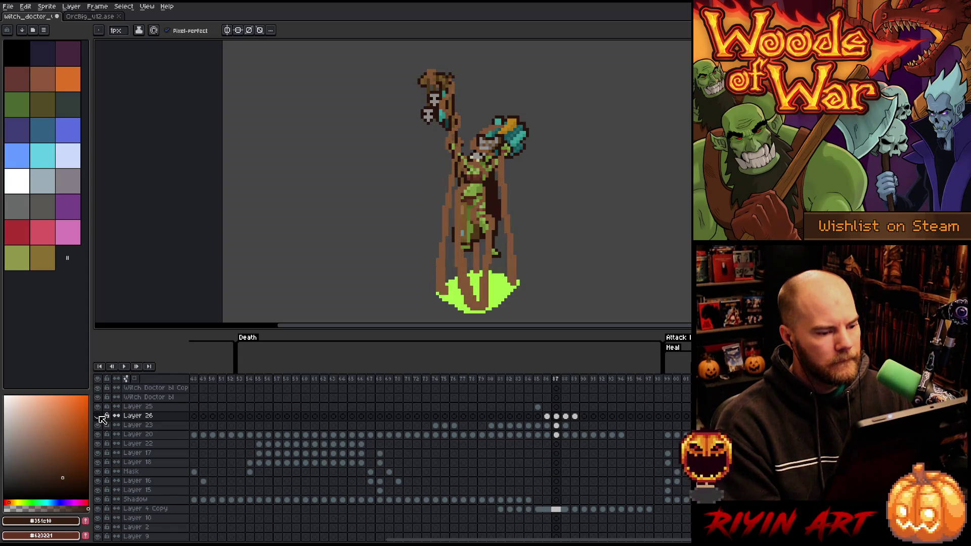
pyautogui.click(100, 417)
pyautogui.press('Left')
pyautogui.click(101, 417)
# - Flip between frames 85 and 86, then leave Layer 26's vine strokes visible on frame 86
pyautogui.press('Left')
pyautogui.press('Right')
pyautogui.press('Left')
pyautogui.press('Right')
pyautogui.press('Left')
pyautogui.press('Right')
pyautogui.press('Left')
pyautogui.press('Right')
pyautogui.press('Left')
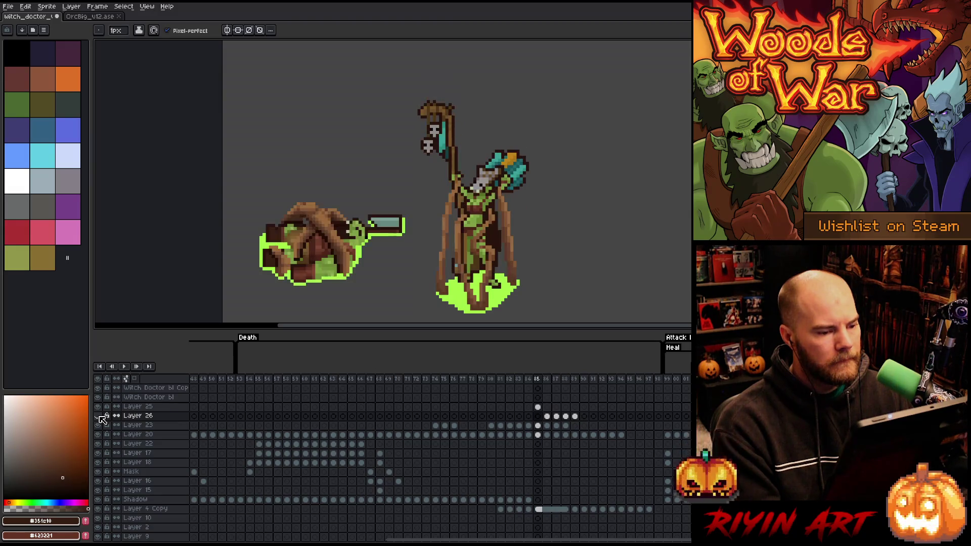
pyautogui.press('Right')
pyautogui.click(101, 418)
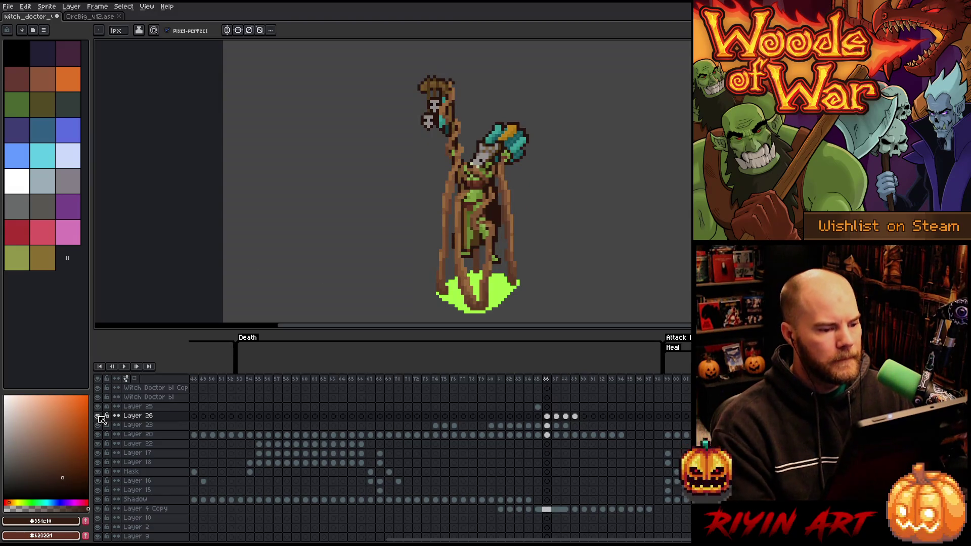
pyautogui.press('e')
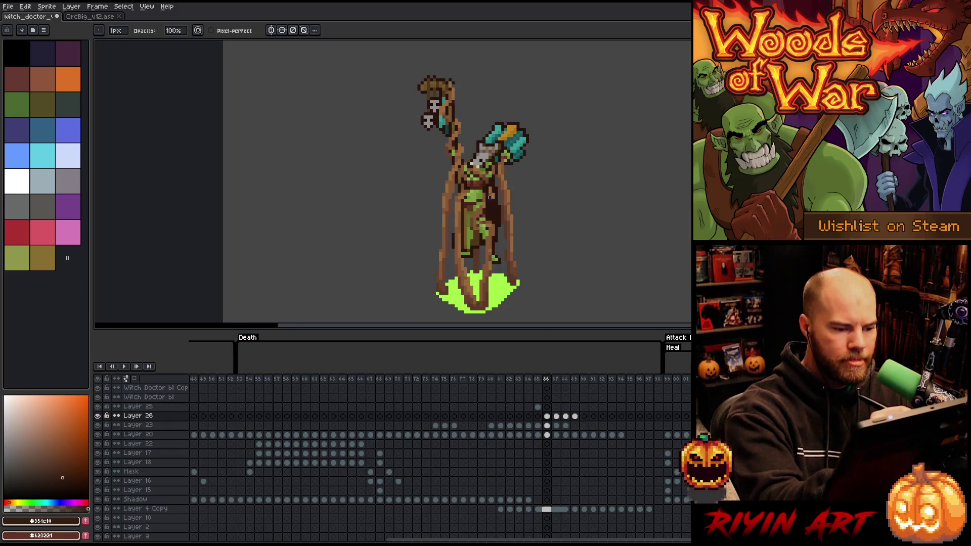
# - Show only Layer 23 at frame 86 and select every pixel of the chosen brown with Color Range
pyautogui.click(547, 418)
pyautogui.click(547, 425)
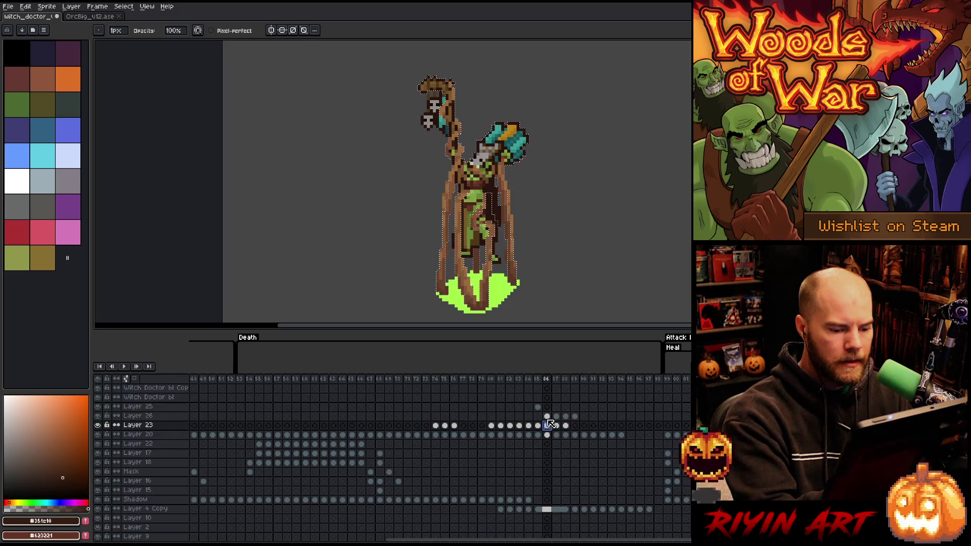
pyautogui.keyDown('alt'); pyautogui.click(97, 425); pyautogui.keyUp('alt')
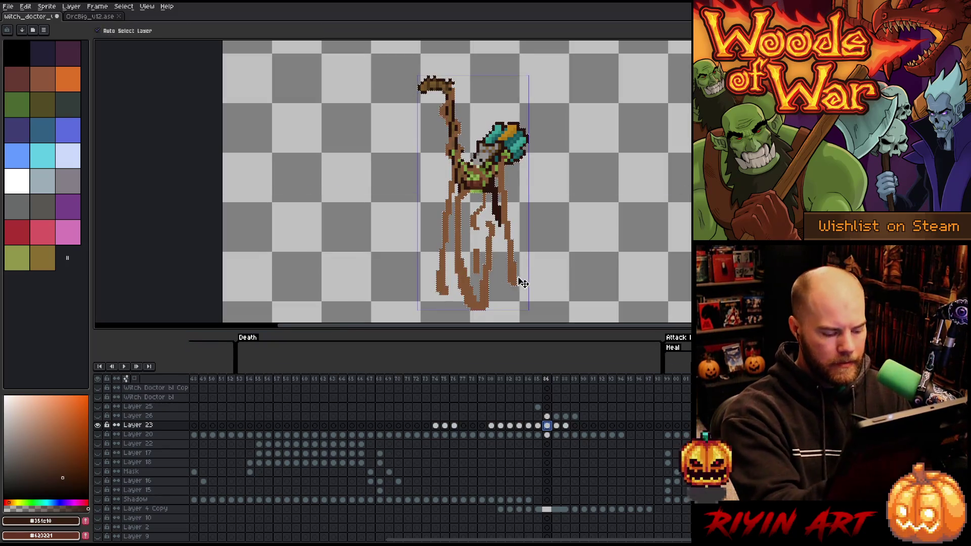
pyautogui.hotkey('shift', 'c')
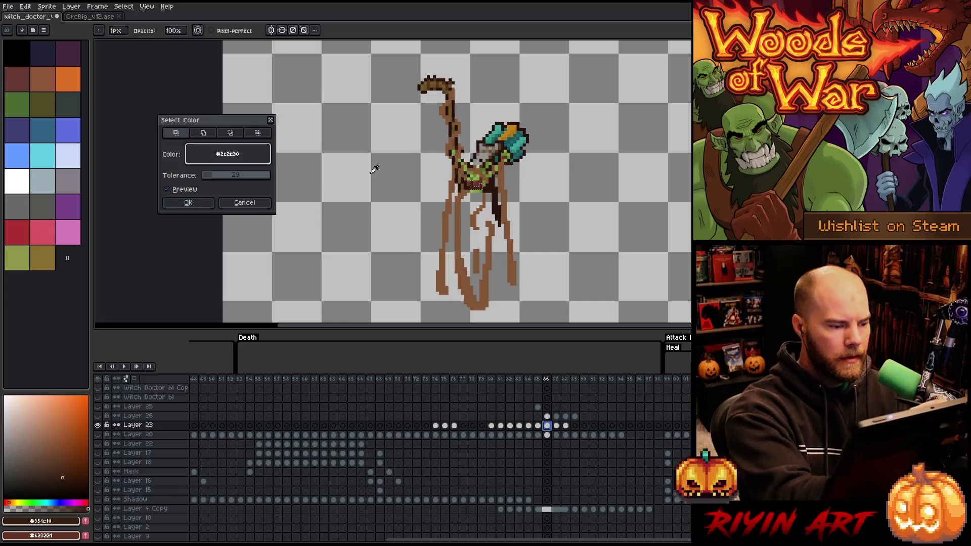
pyautogui.click(191, 205)
# - Make all layers visible, switch to Layer 26 at frame 86, and pick the mid brown
pyautogui.keyDown('alt'); pyautogui.click(97, 425); pyautogui.keyUp('alt')
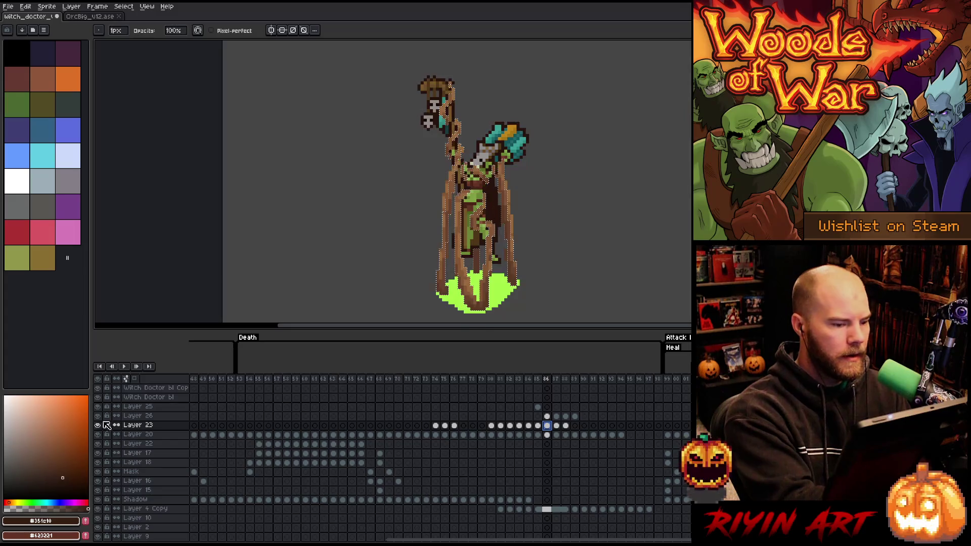
pyautogui.click(547, 416)
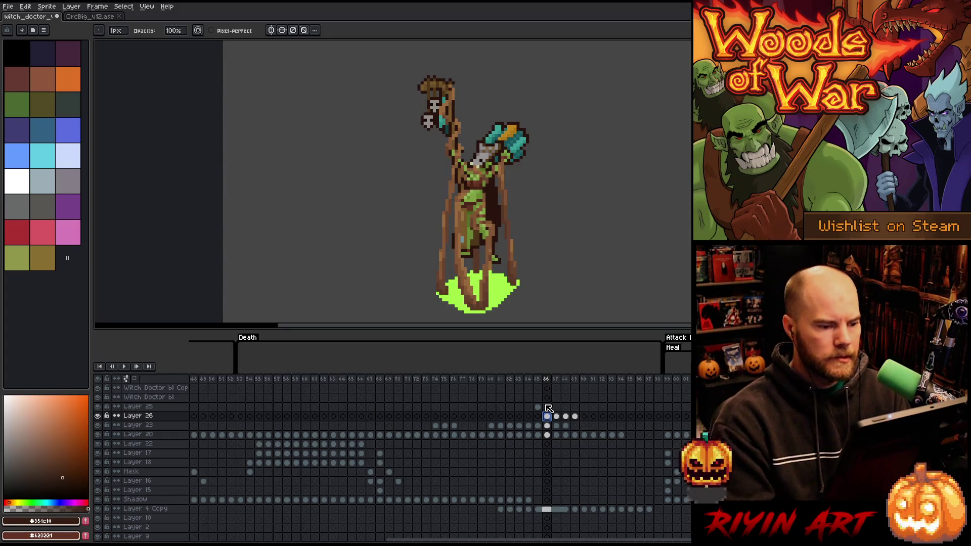
pyautogui.keyDown('alt'); pyautogui.click(457, 182); pyautogui.keyUp('alt')
pyautogui.click(574, 415)
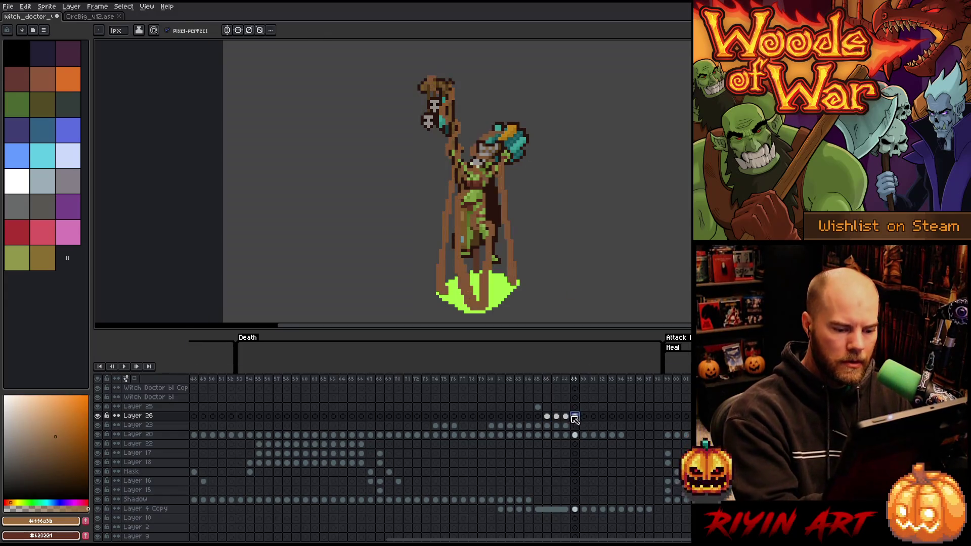
# - Paint light-brown highlight pixels onto the staff on Layer 26, frame 86
pyautogui.moveTo(575, 417); pyautogui.dragTo(558, 419)
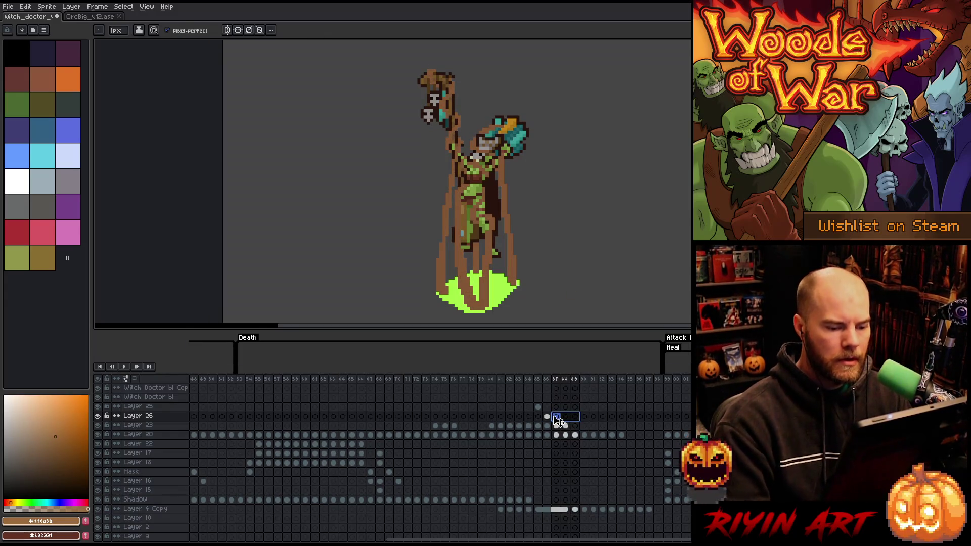
pyautogui.press('Left')
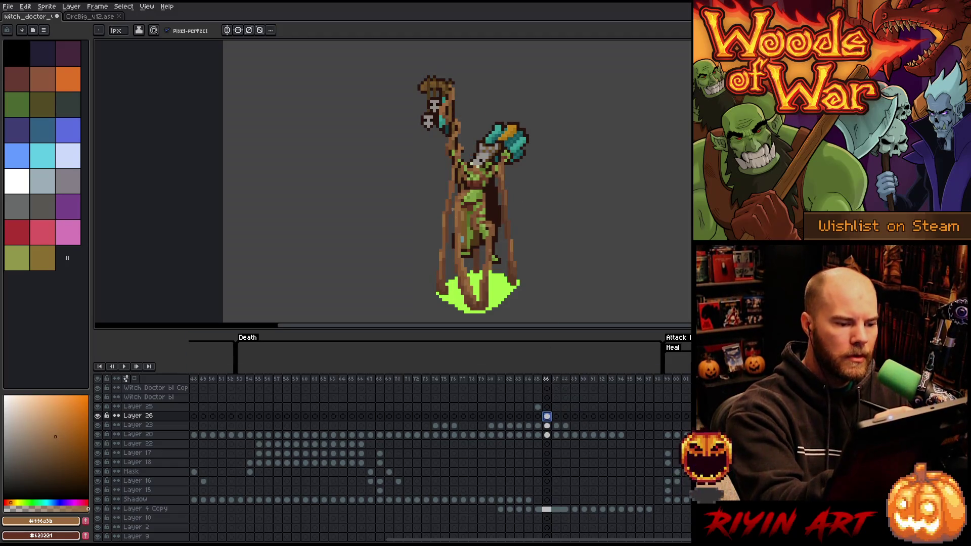
pyautogui.click(451, 187)
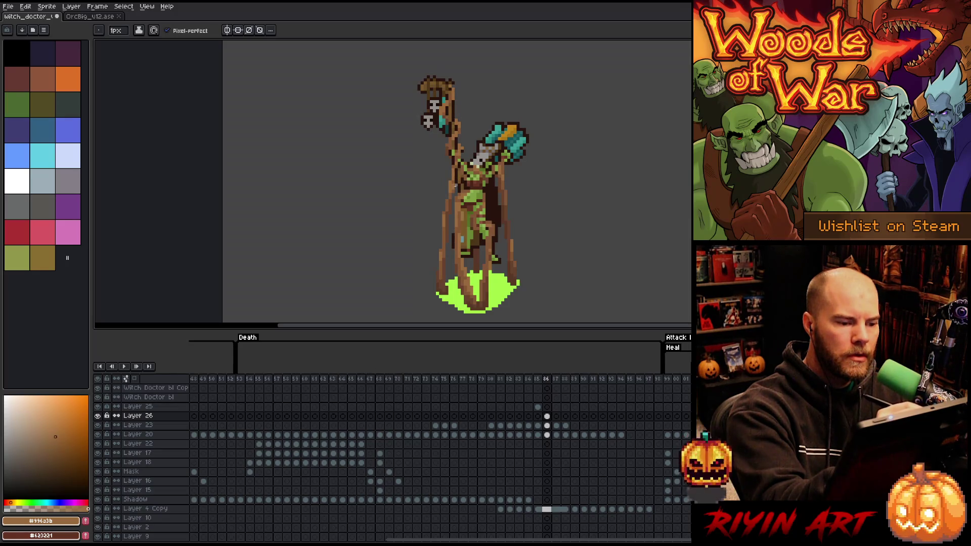
# - Pick the darkest brown, draw a dark outline stroke down the figure on Layer 26, and save
pyautogui.keyDown('alt'); pyautogui.click(452, 184); pyautogui.keyUp('alt')
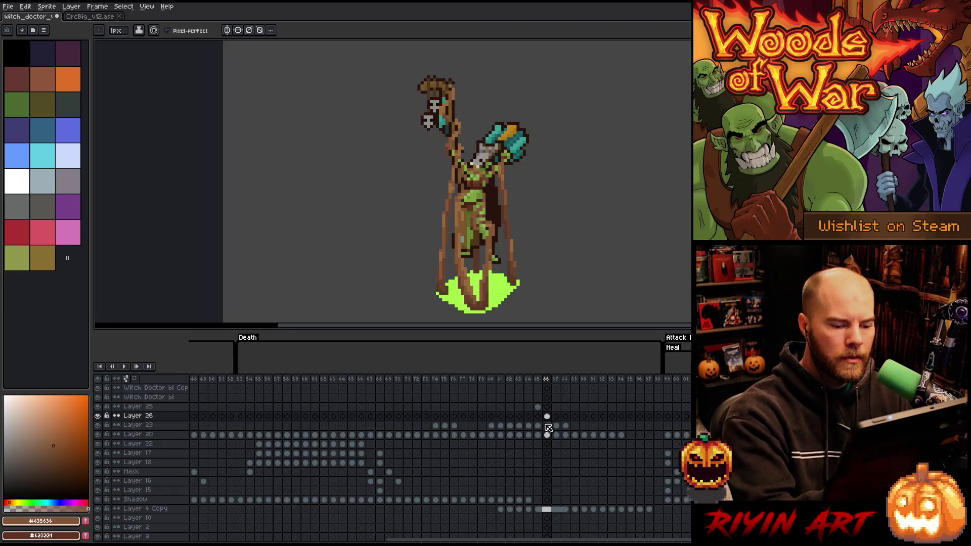
pyautogui.click(538, 426)
pyautogui.keyDown('alt'); pyautogui.click(466, 238); pyautogui.keyUp('alt')
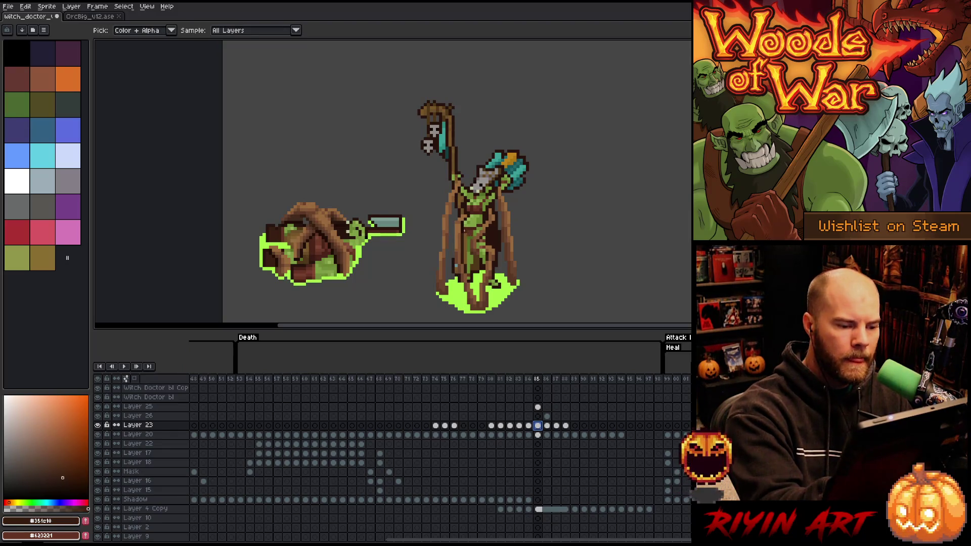
pyautogui.click(547, 415)
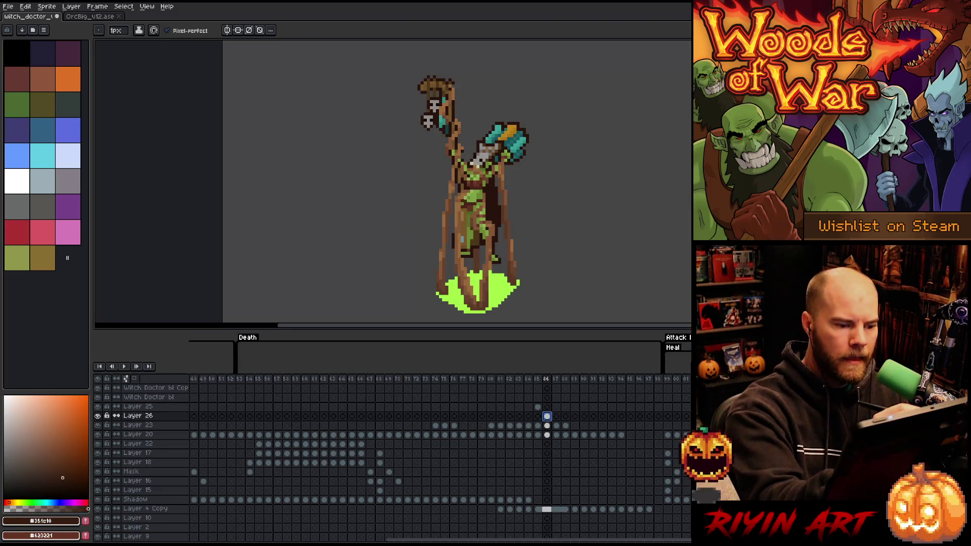
pyautogui.moveTo(462, 206); pyautogui.dragTo(461, 249)
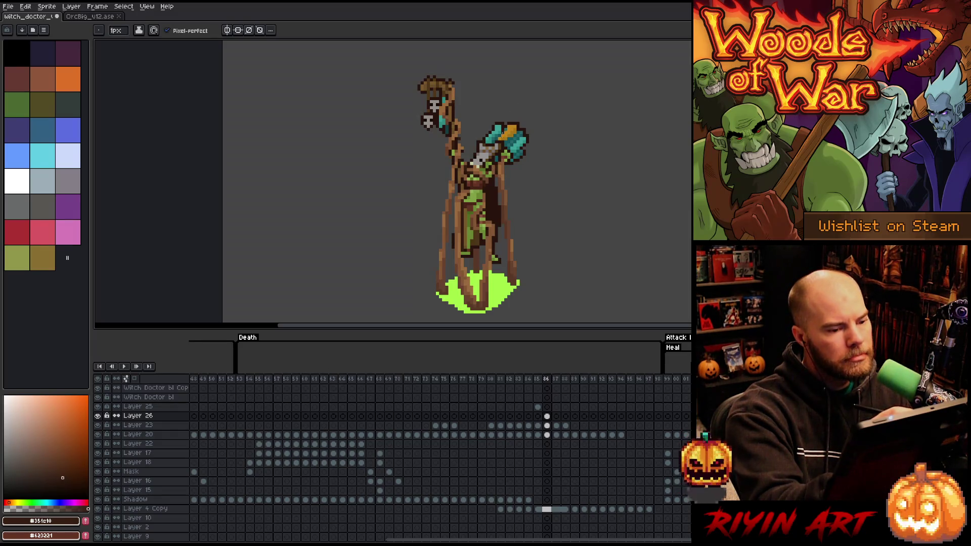
pyautogui.hotkey('ctrl', 's')
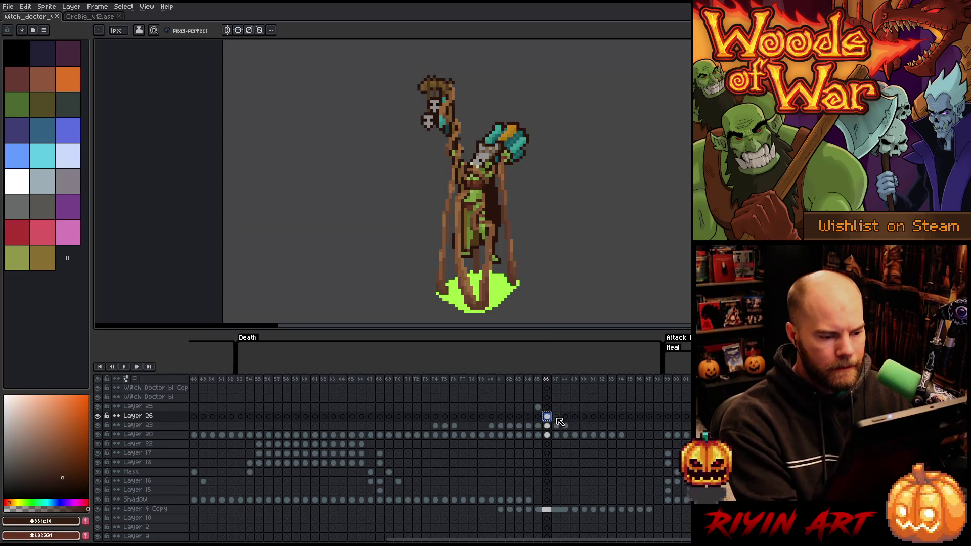
# - Nudge the witch doctor up two pixels on frame 87 and compare it with frame 86
pyautogui.click(556, 417)
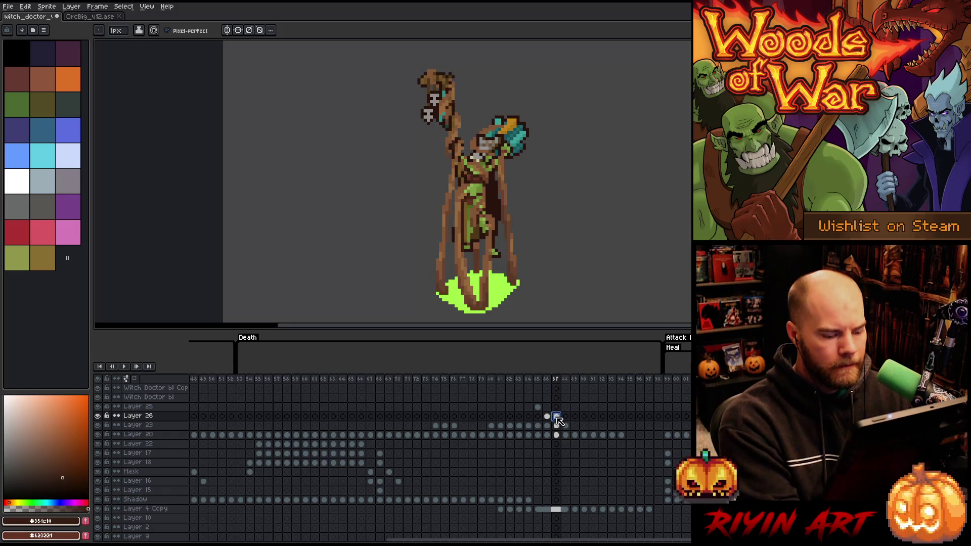
pyautogui.hotkey('ctrl', 't')
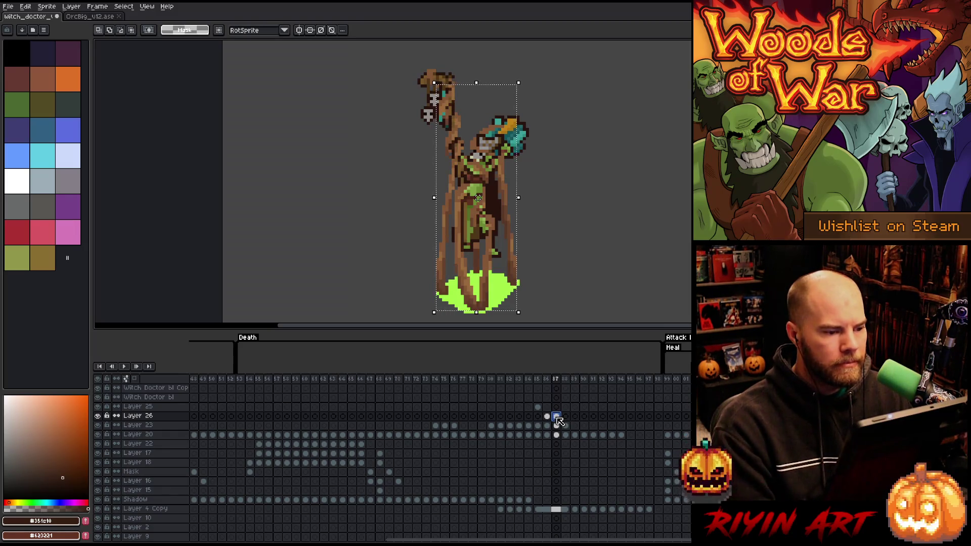
pyautogui.press('Up')
pyautogui.press('Up')
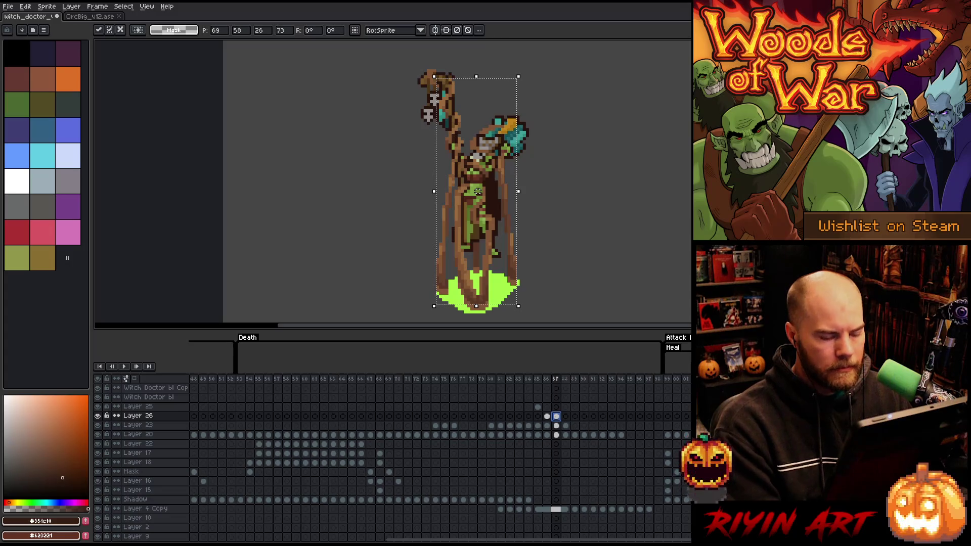
pyautogui.press(',')
pyautogui.press('.')
pyautogui.press(',')
pyautogui.press('.')
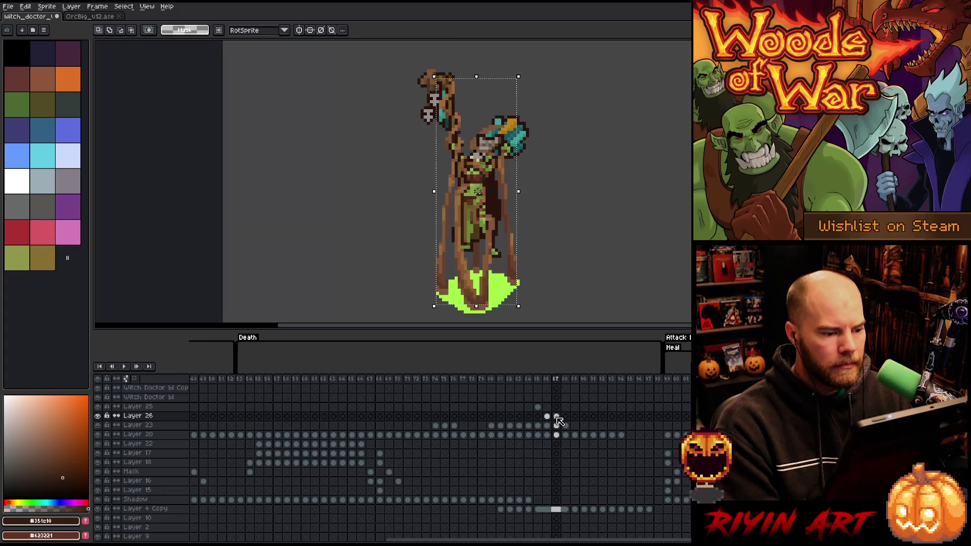
pyautogui.press(',')
pyautogui.press('.')
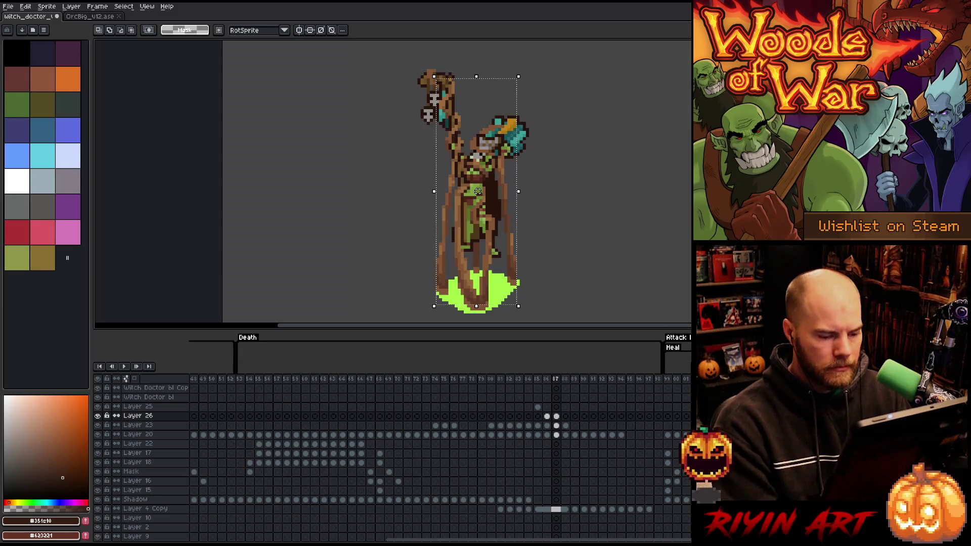
# - Retouch frame 87's brown shading with mid-dark and lighter browns sampled from the sprite
pyautogui.hotkey('ctrl', 'd')
pyautogui.press('b')
pyautogui.keyDown('alt'); pyautogui.click(458, 202); pyautogui.keyUp('alt')
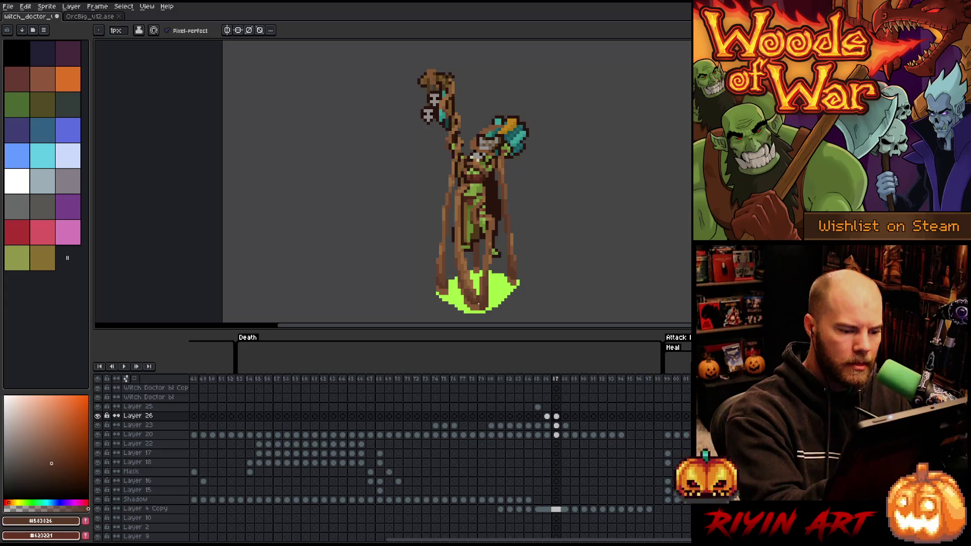
pyautogui.keyDown('alt'); pyautogui.click(483, 298); pyautogui.keyUp('alt')
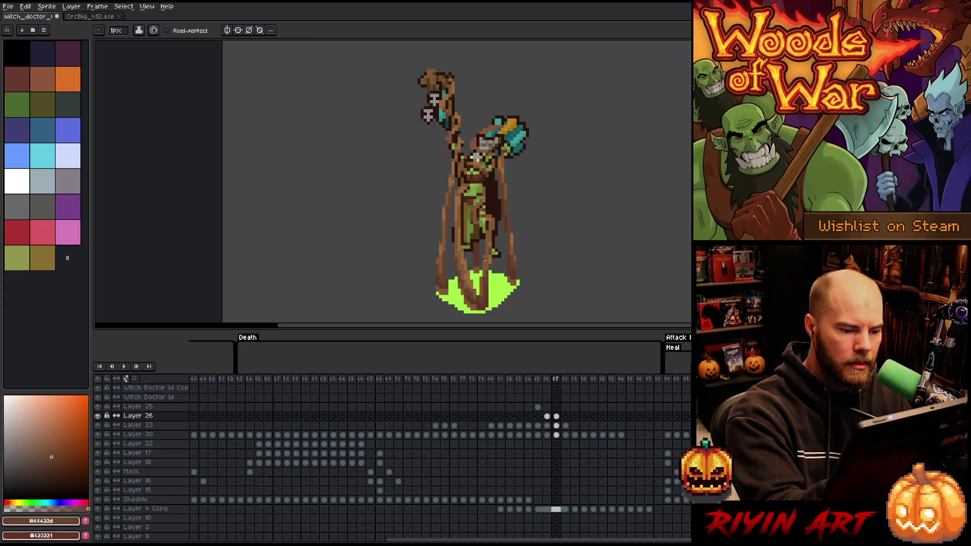
pyautogui.press('alt')
pyautogui.keyDown('alt'); pyautogui.click(481, 303); pyautogui.keyUp('alt')
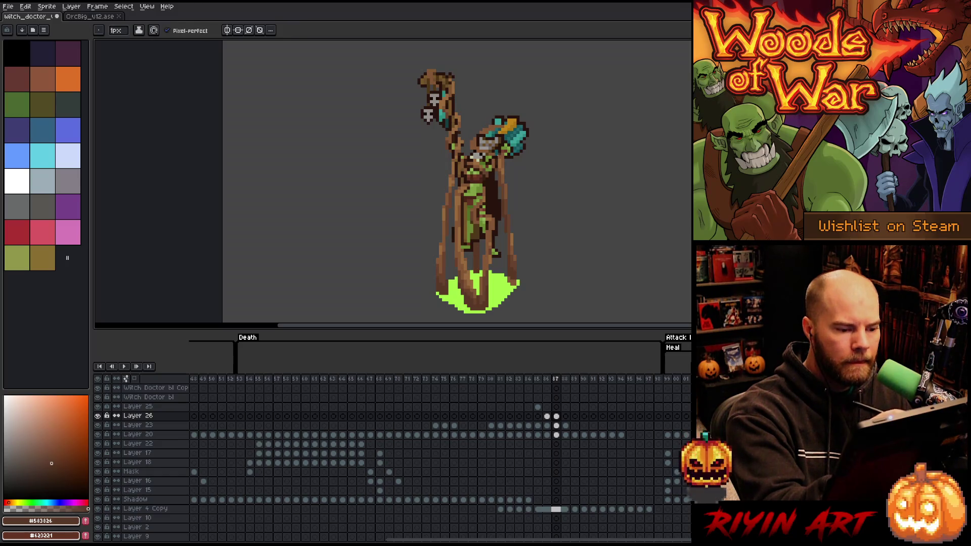
# - Reposition the figure on frame 88 and compare it with frame 87
pyautogui.click(556, 416)
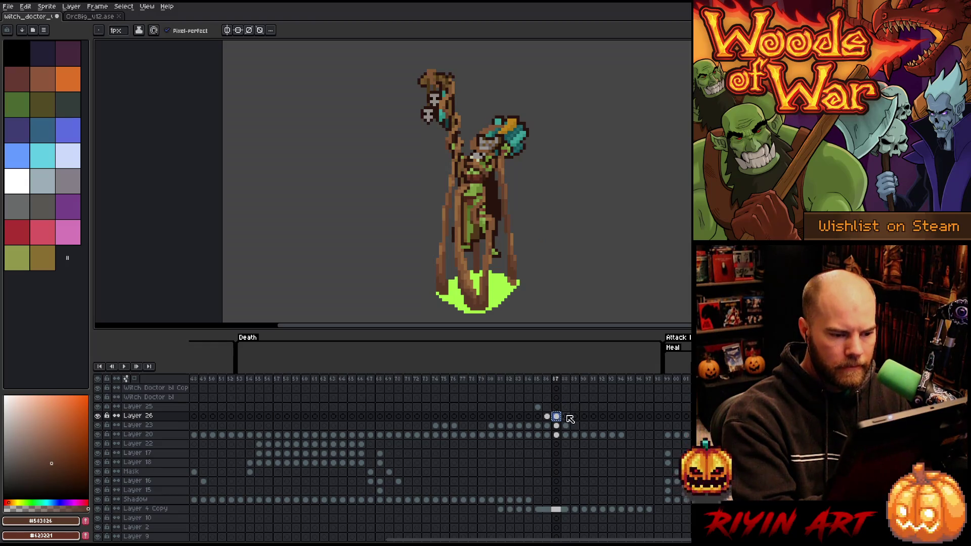
pyautogui.click(565, 416)
pyautogui.hotkey('ctrl', 't')
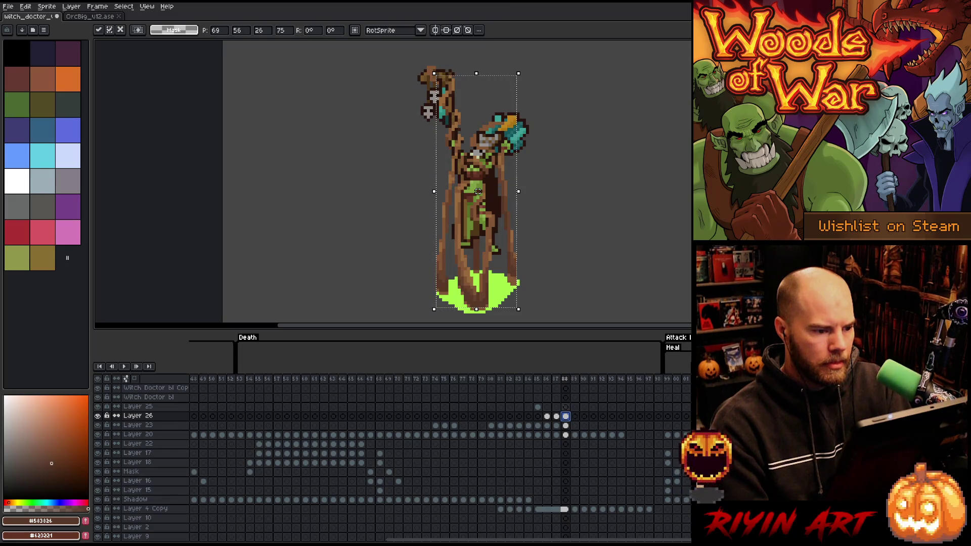
pyautogui.press('Return')
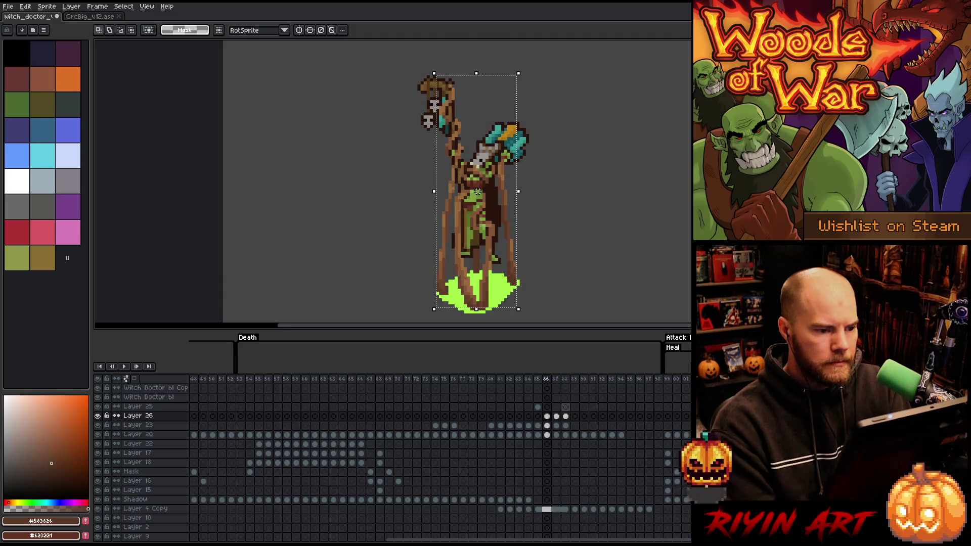
pyautogui.press('.')
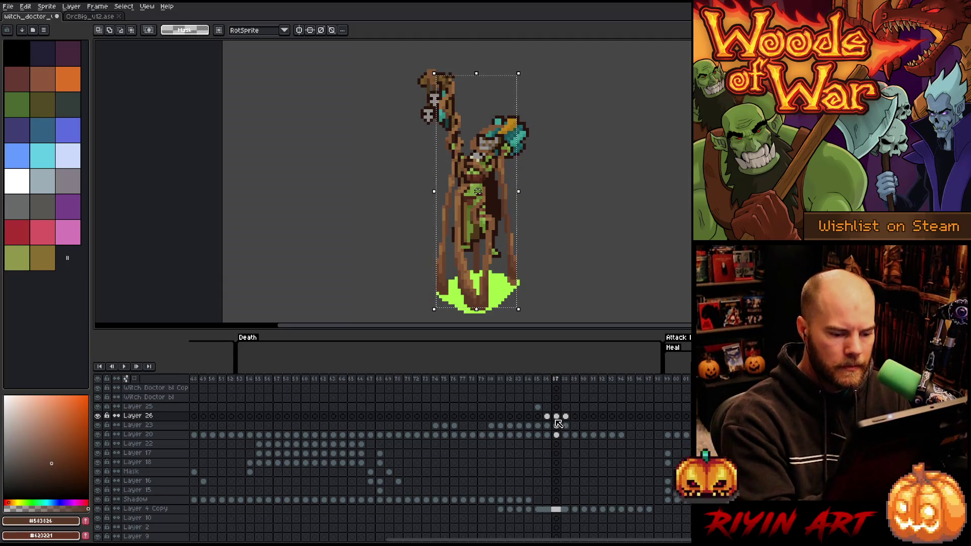
# - Deselect and add a darkest-brown pixel to the figure with the Pencil
pyautogui.click(556, 416)
pyautogui.hotkey('ctrl', 'd')
pyautogui.press('b')
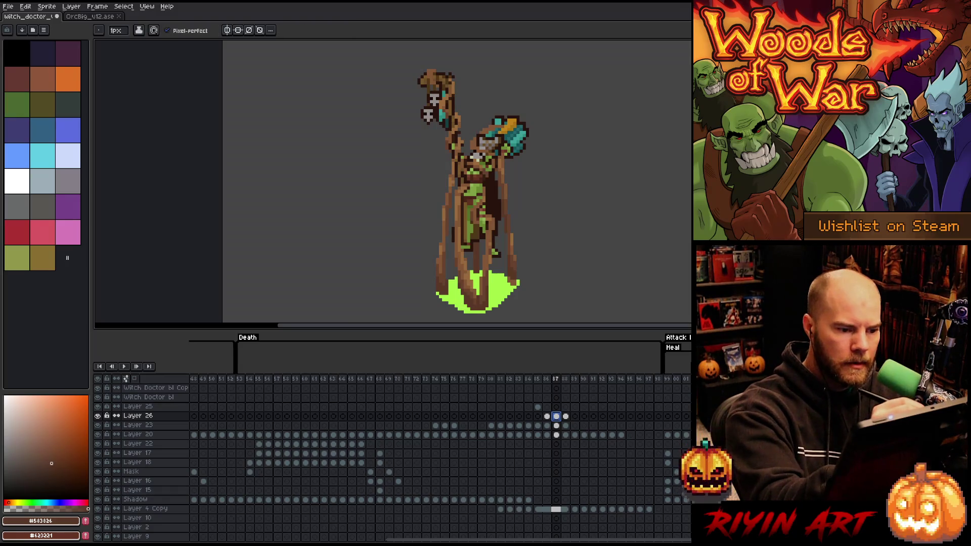
pyautogui.keyDown('alt'); pyautogui.click(481, 166); pyautogui.keyUp('alt')
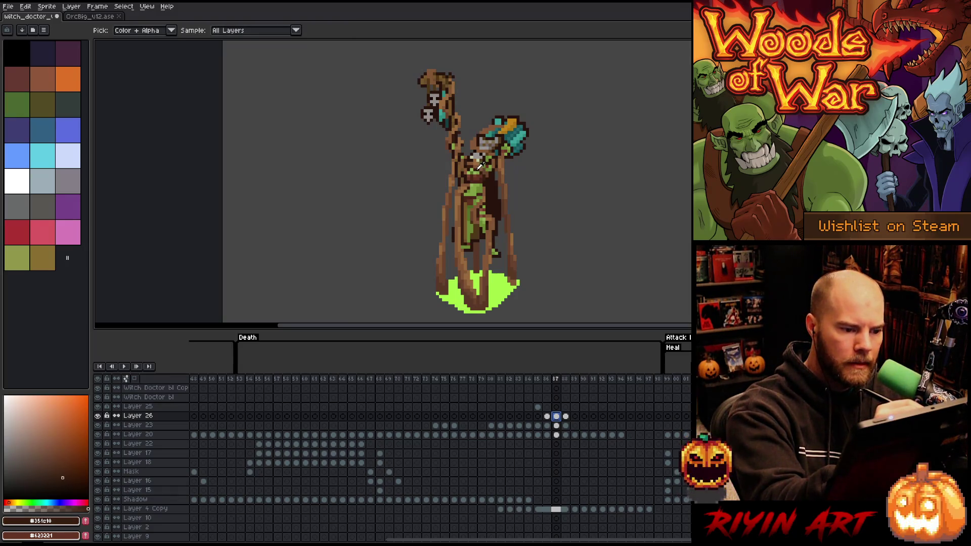
pyautogui.click(481, 146)
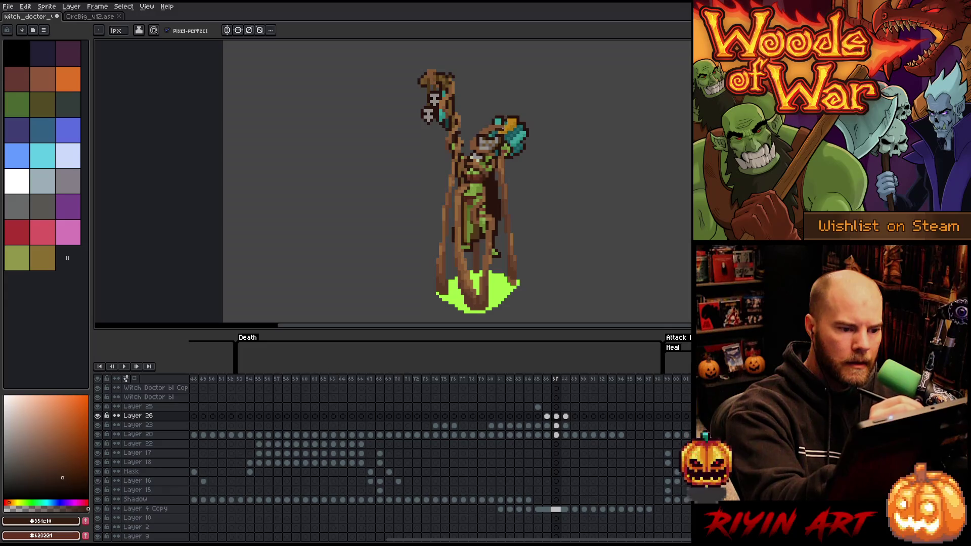
pyautogui.click(494, 131)
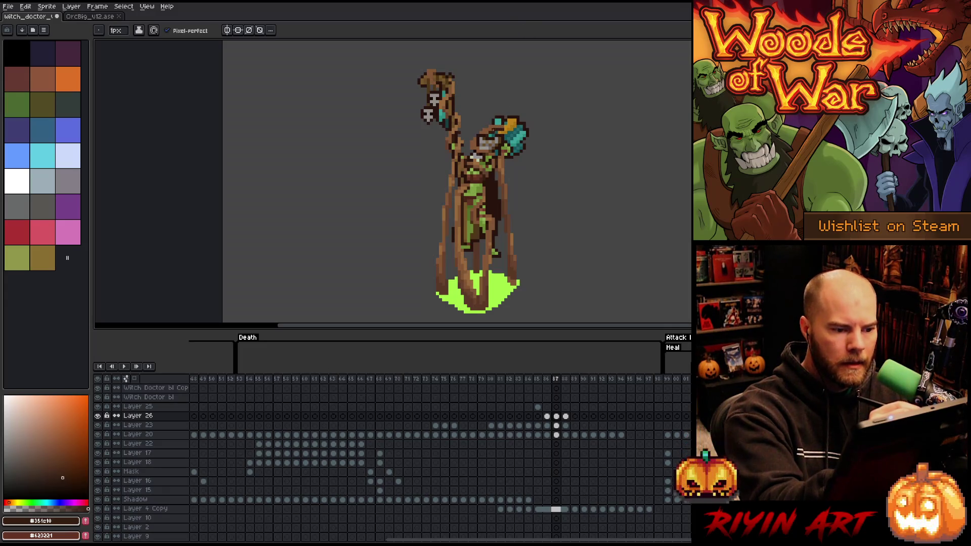
pyautogui.hotkey('ctrl', 'z')
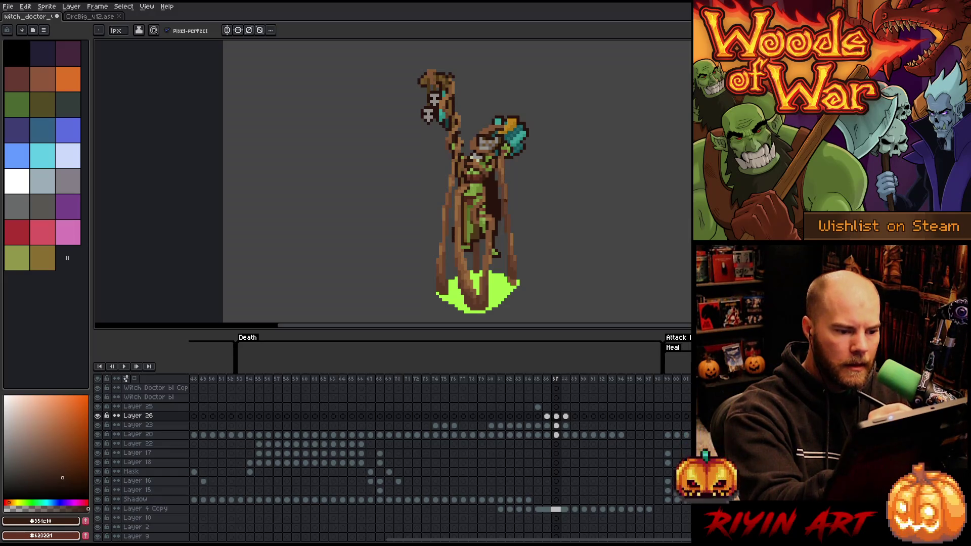
pyautogui.keyDown('alt'); pyautogui.click(505, 199); pyautogui.keyUp('alt')
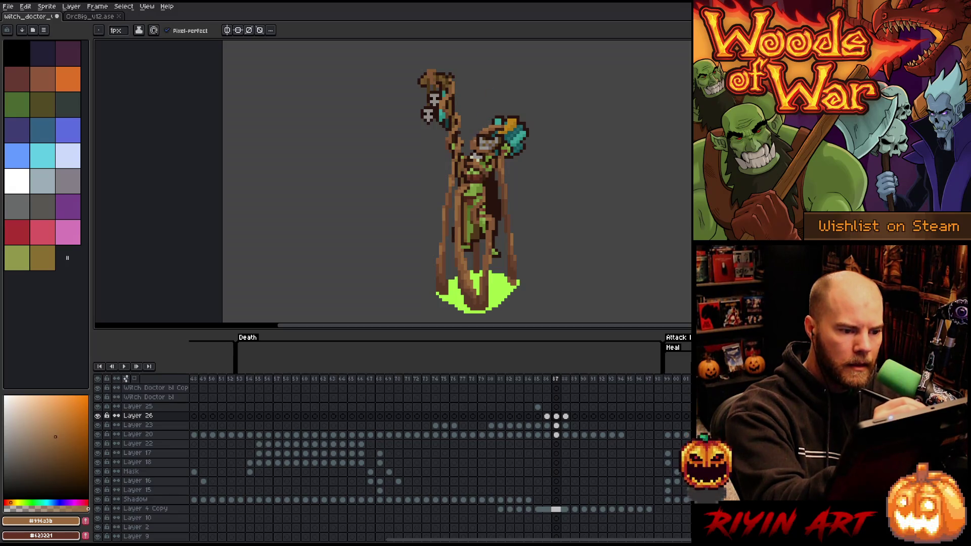
pyautogui.keyDown('alt'); pyautogui.click(476, 148); pyautogui.keyUp('alt')
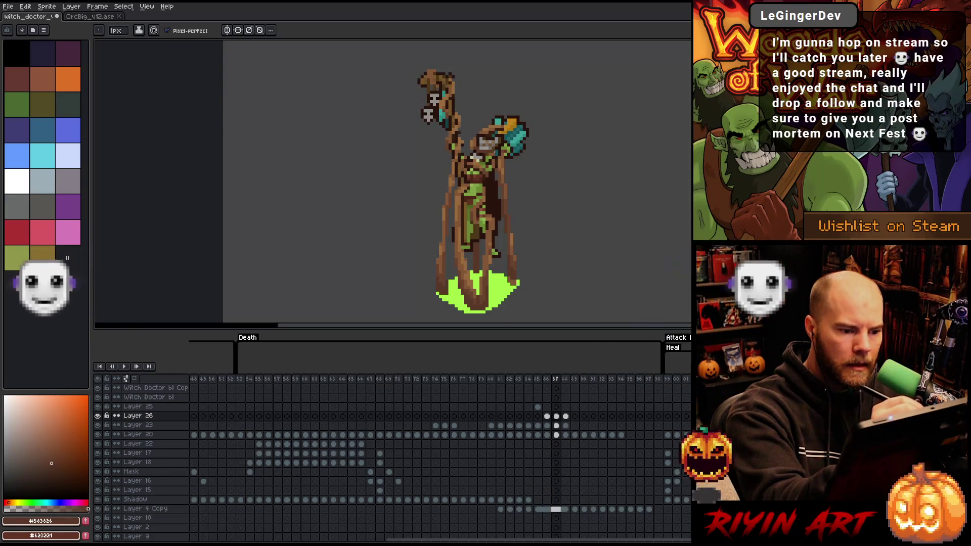
pyautogui.keyDown('alt'); pyautogui.click(478, 151); pyautogui.keyUp('alt')
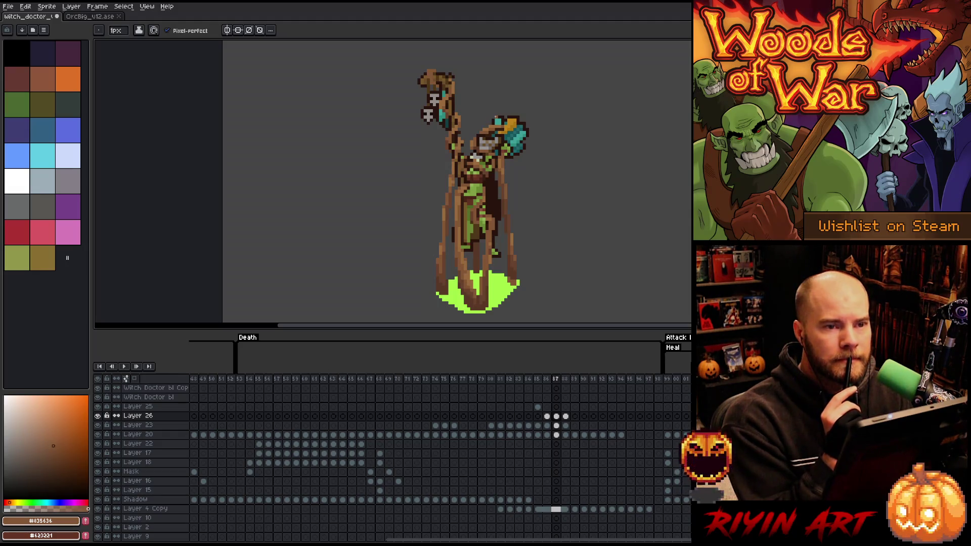
pyautogui.hotkey('ctrl', 'a')
pyautogui.rightClick(467, 246)
pyautogui.hotkey('ctrl', 'd')
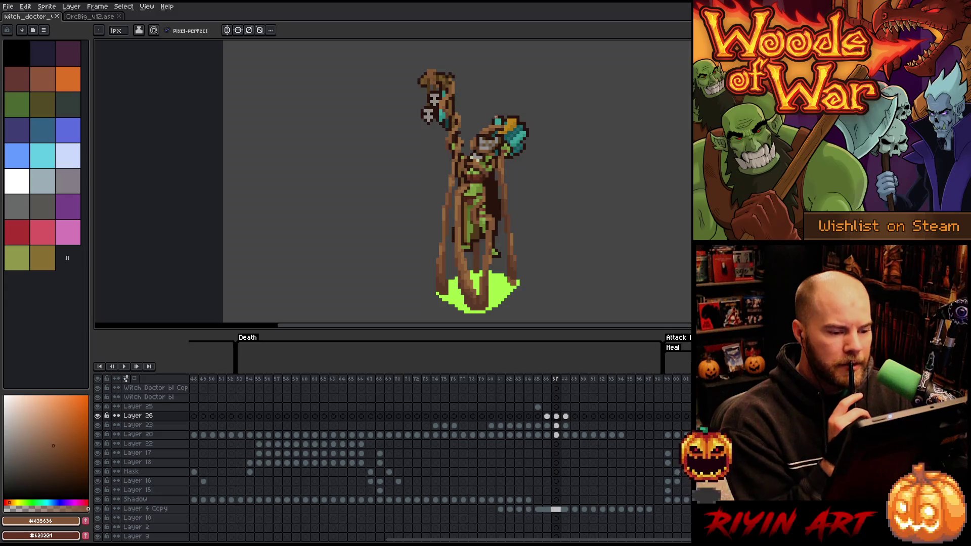
# - Sample a lighter brown, compare frames 87 and 88, then create Layer 27 above Layer 26
pyautogui.keyDown('alt'); pyautogui.click(490, 235); pyautogui.keyUp('alt')
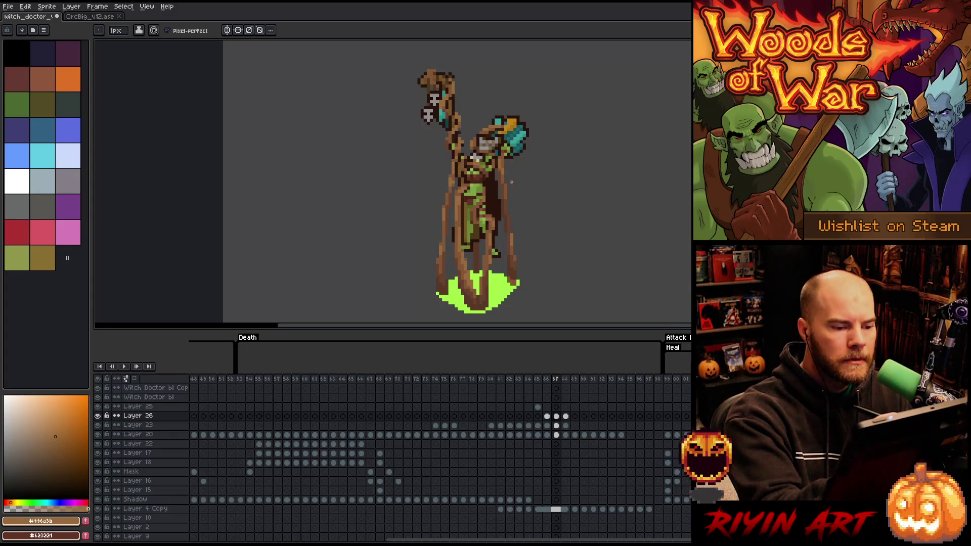
pyautogui.click(566, 416)
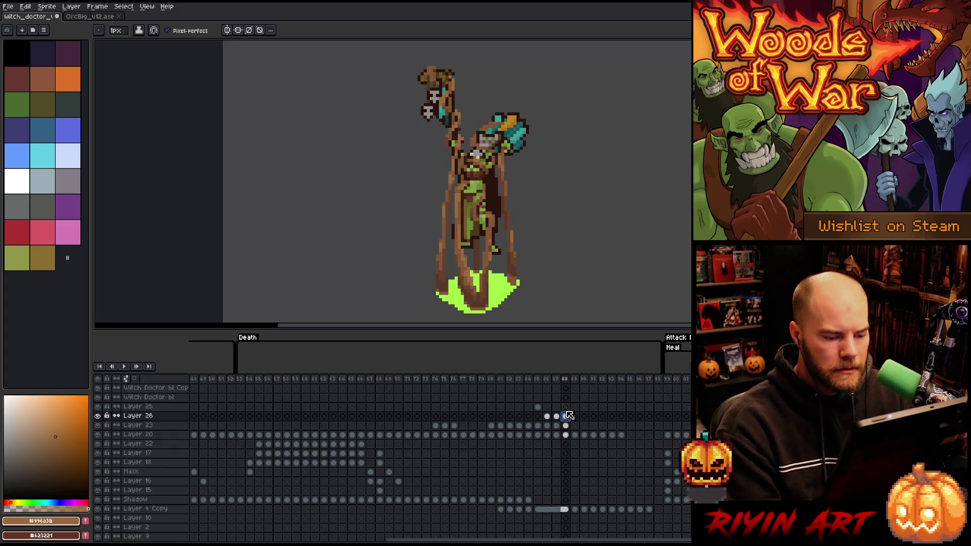
pyautogui.click(556, 416)
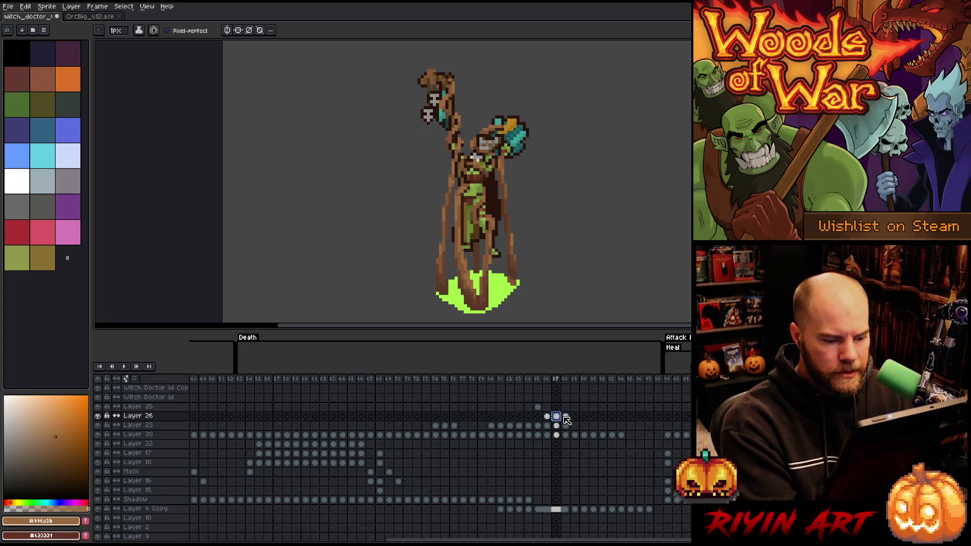
pyautogui.click(566, 415)
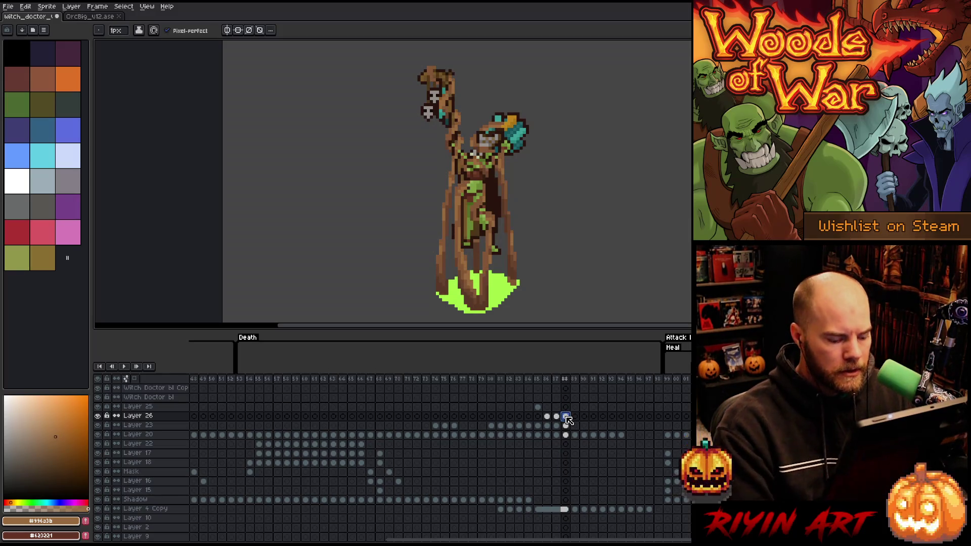
pyautogui.hotkey('ctrl', 't')
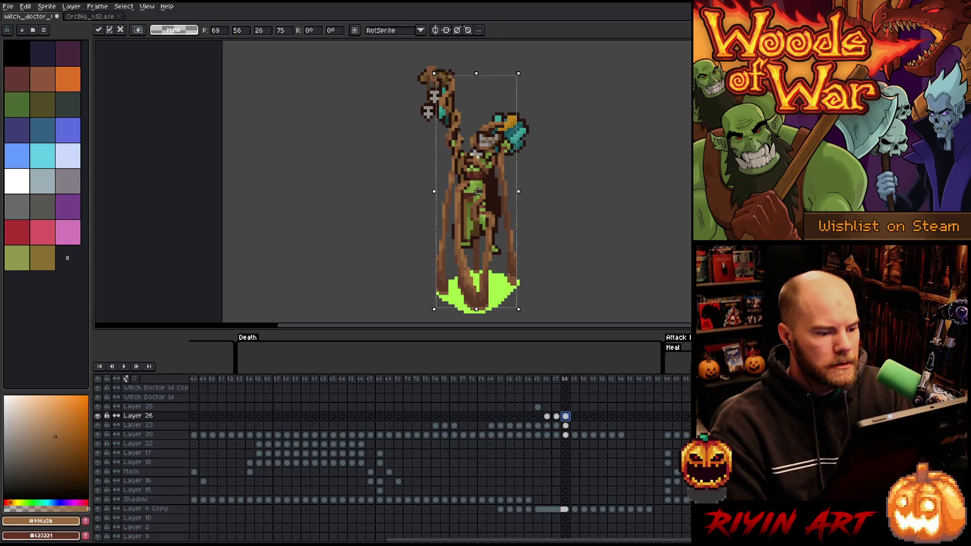
pyautogui.click(566, 416)
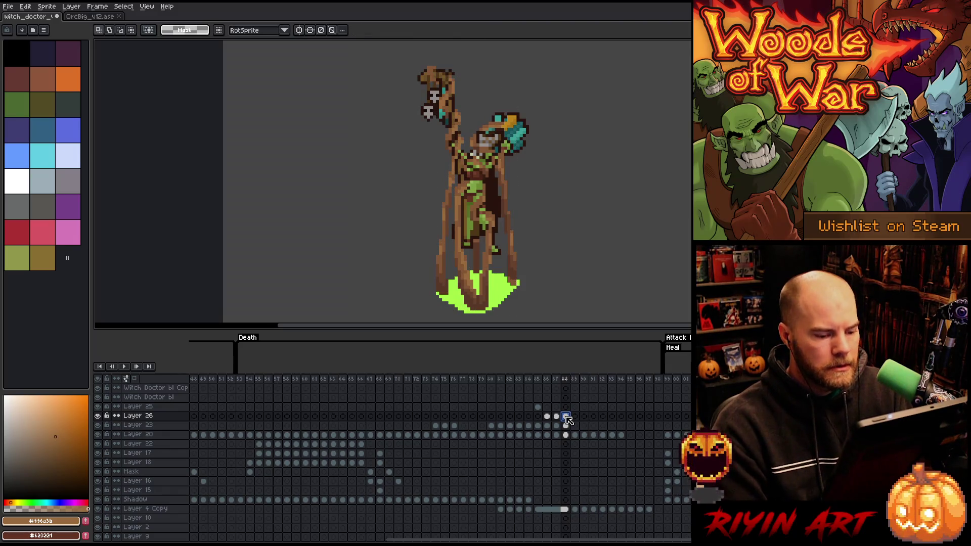
pyautogui.hotkey('shift', 'n')
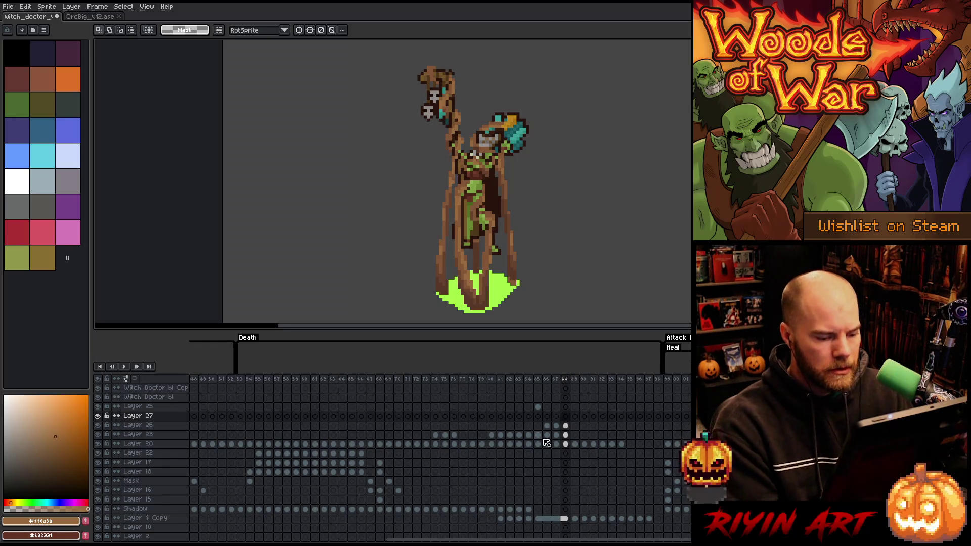
# - Paste the figure into Layer 27 at frame 88, nudge it one pixel, then delete Layer 27
pyautogui.click(557, 426)
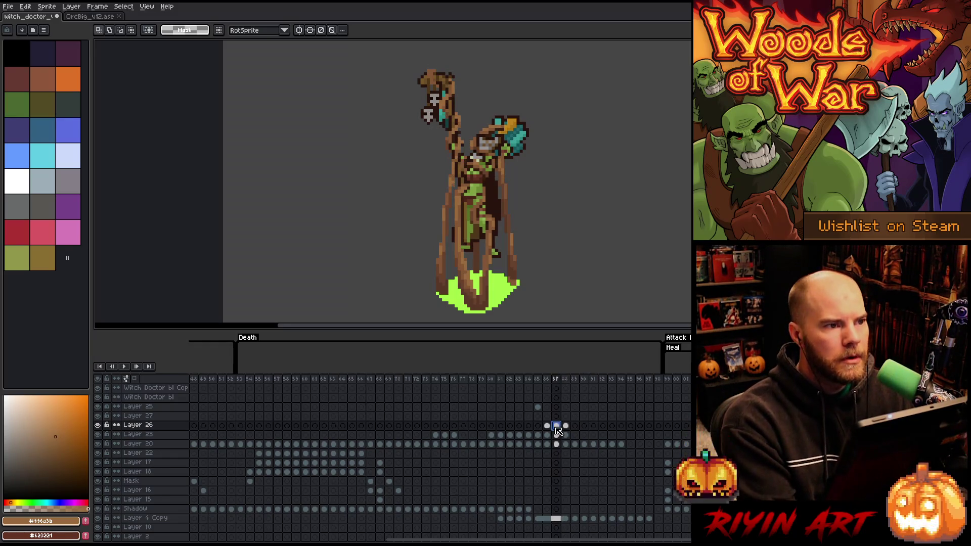
pyautogui.click(566, 416)
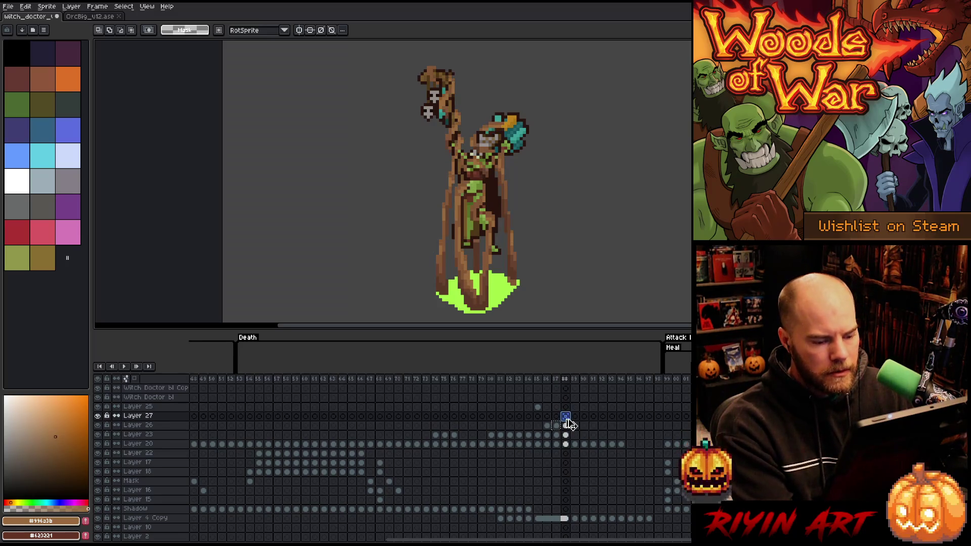
pyautogui.hotkey('ctrl', 'v')
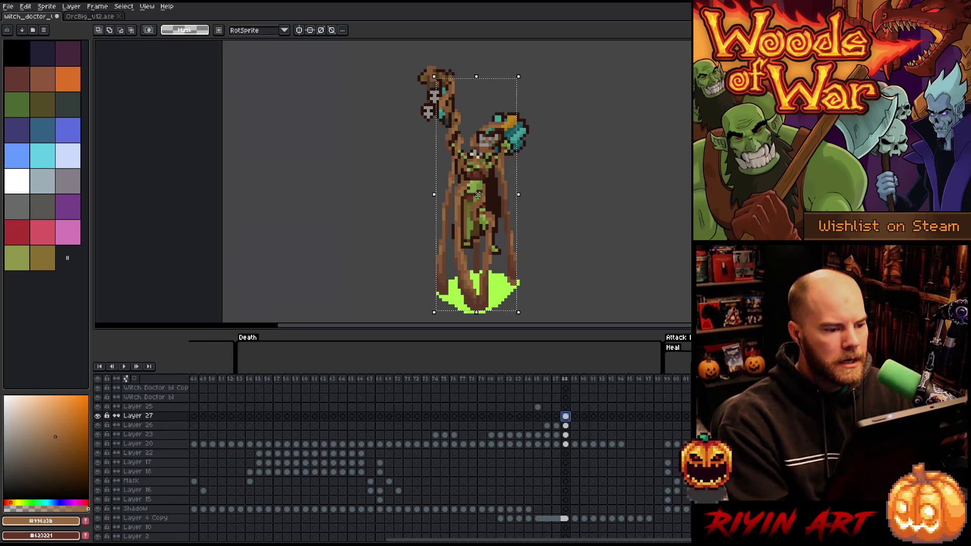
pyautogui.moveTo(478, 191); pyautogui.dragTo(478, 195)
pyautogui.press('Return')
pyautogui.hotkey('ctrl', 'd')
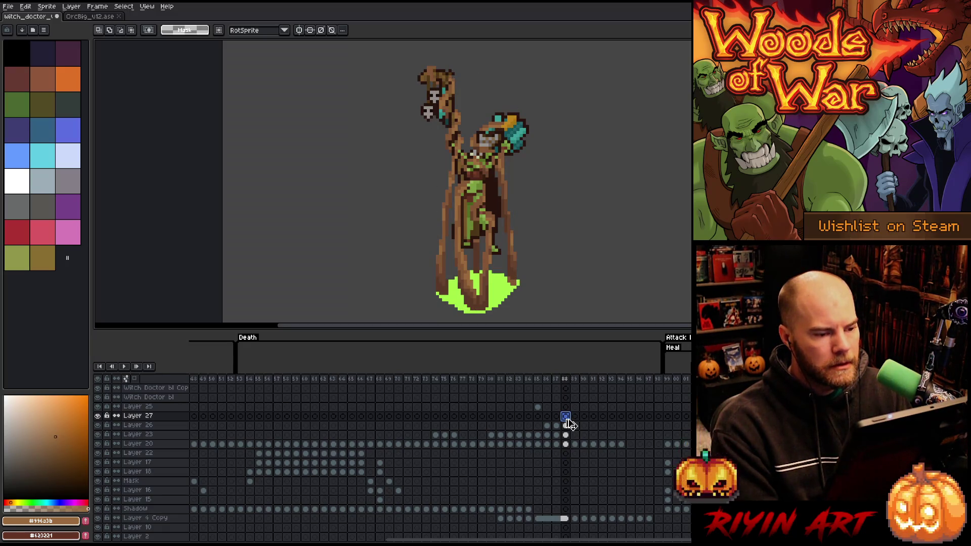
pyautogui.click(568, 420)
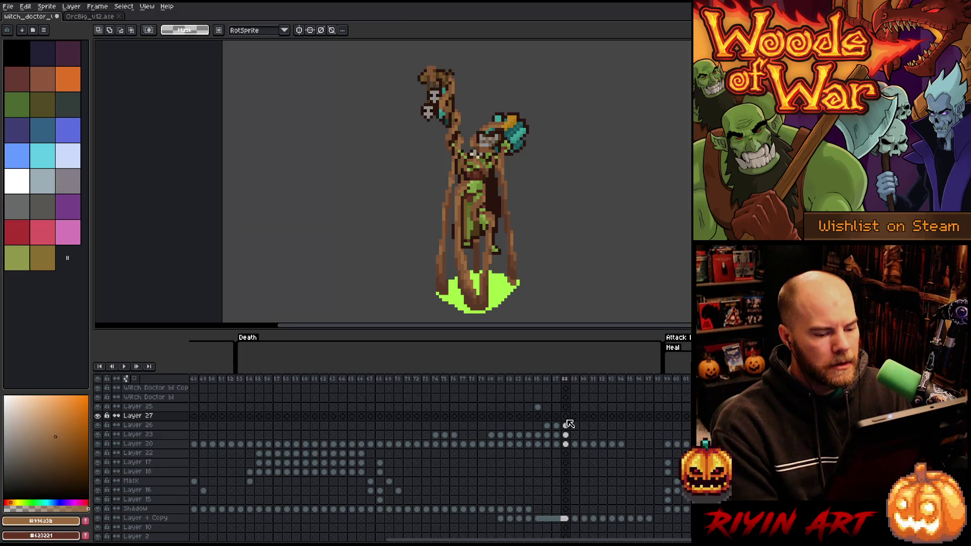
pyautogui.hotkey('ctrl', 'e')
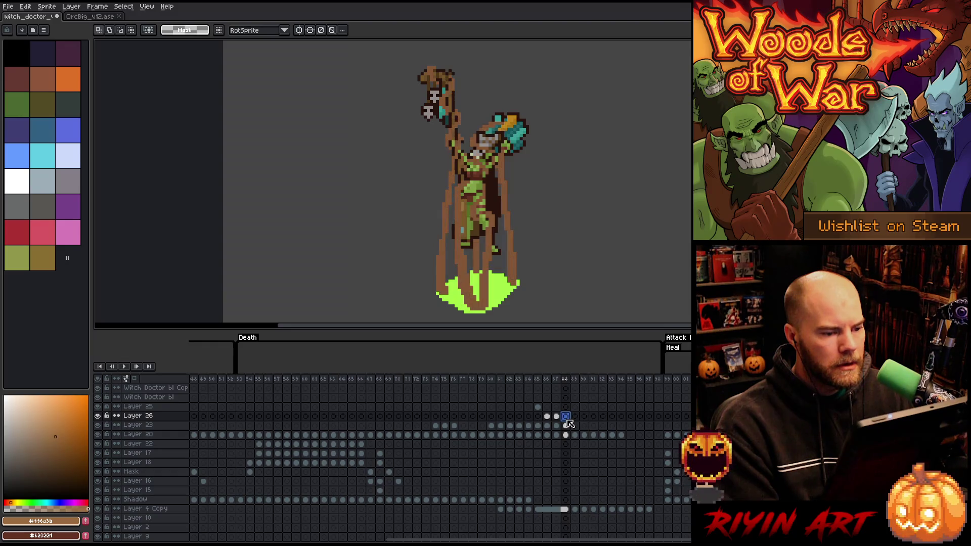
# - Paste the pose into frame 88 of Layer 26, shift it up slightly, and compare with frame 87
pyautogui.click(557, 417)
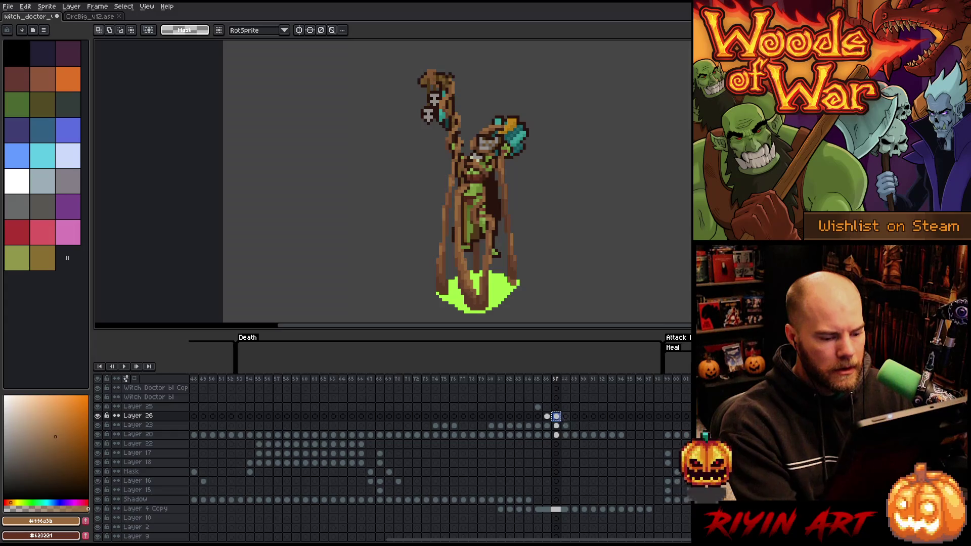
pyautogui.click(565, 415)
pyautogui.hotkey('ctrl', 'v')
pyautogui.moveTo(478, 194); pyautogui.dragTo(478, 192)
pyautogui.press('Return')
pyautogui.press('Left')
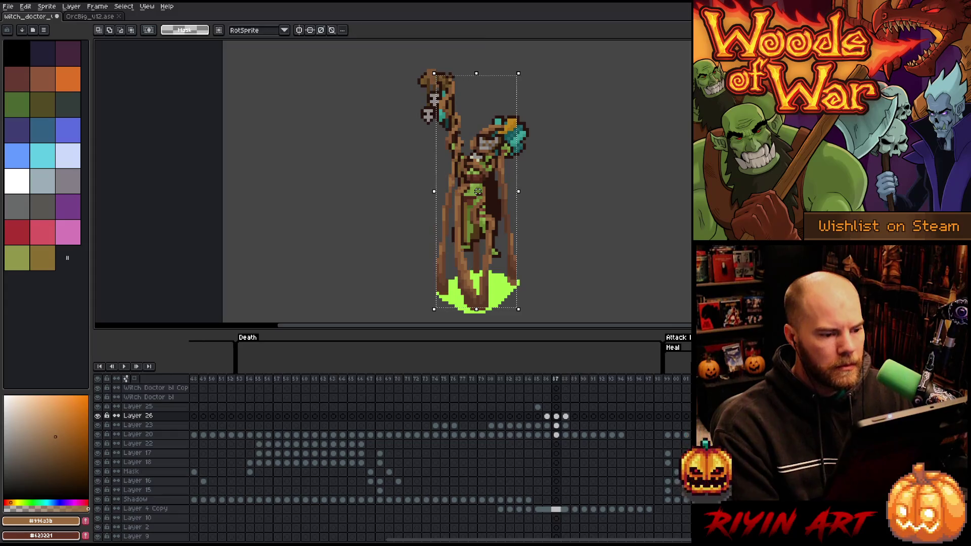
pyautogui.press('Right')
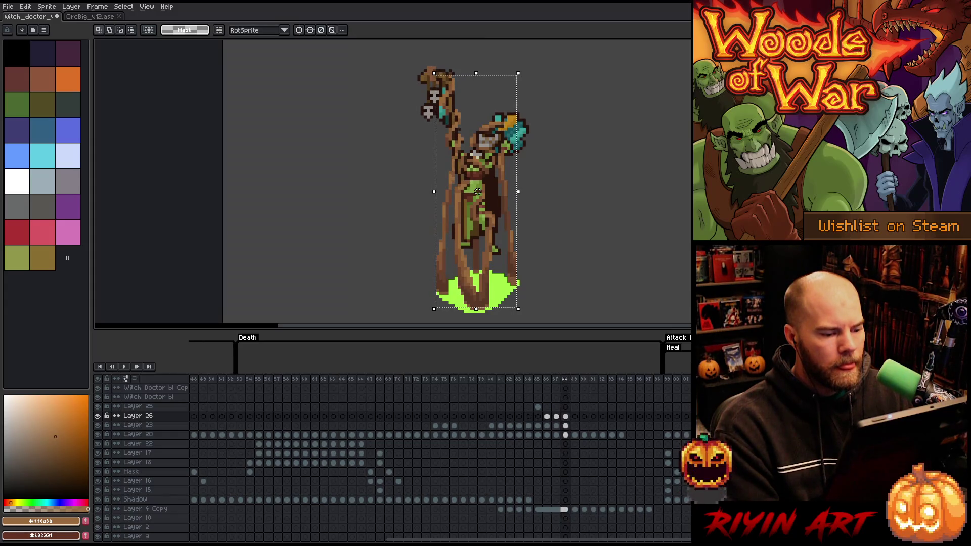
# - Deselect, switch to the dark-brown Pencil, and flip between frames 87 and 88
pyautogui.hotkey('ctrl', 'd')
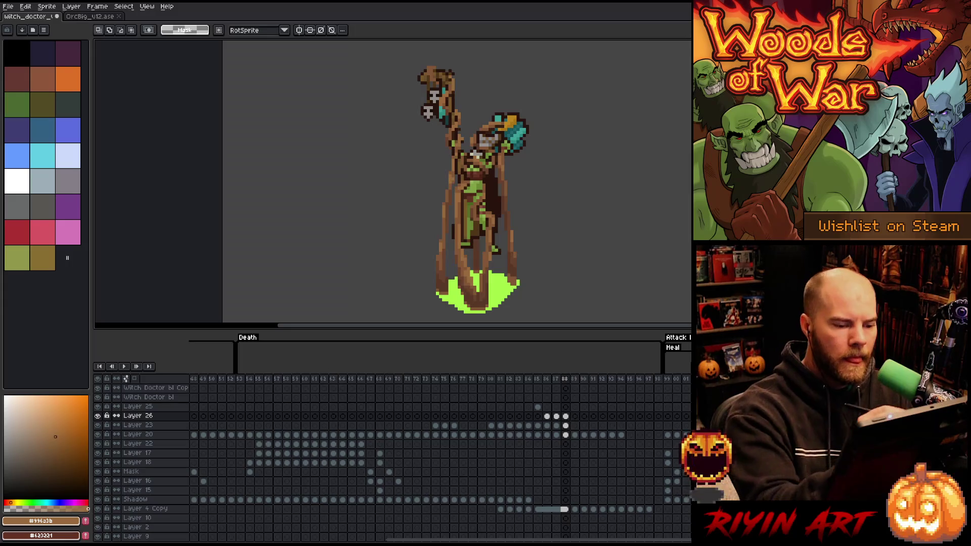
pyautogui.press('b')
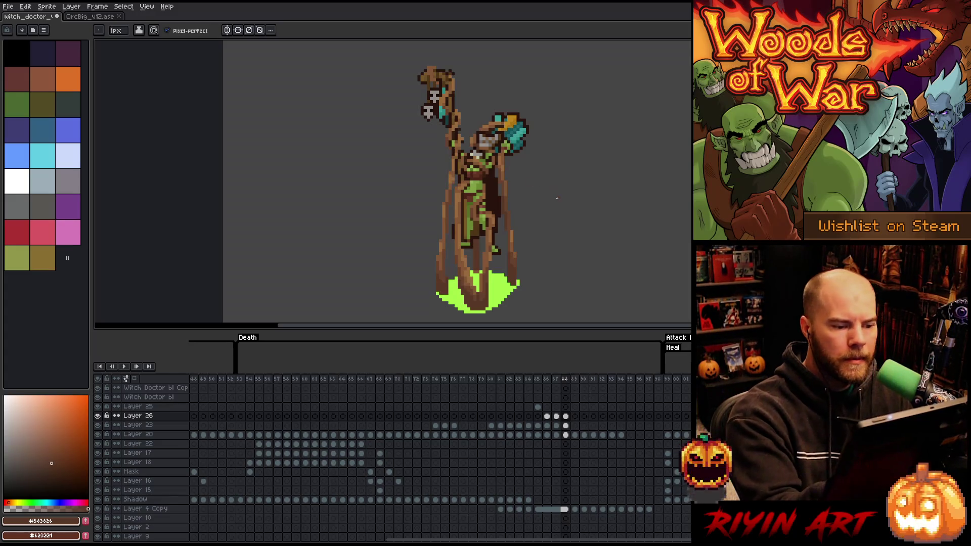
pyautogui.press('Left')
pyautogui.press('Right')
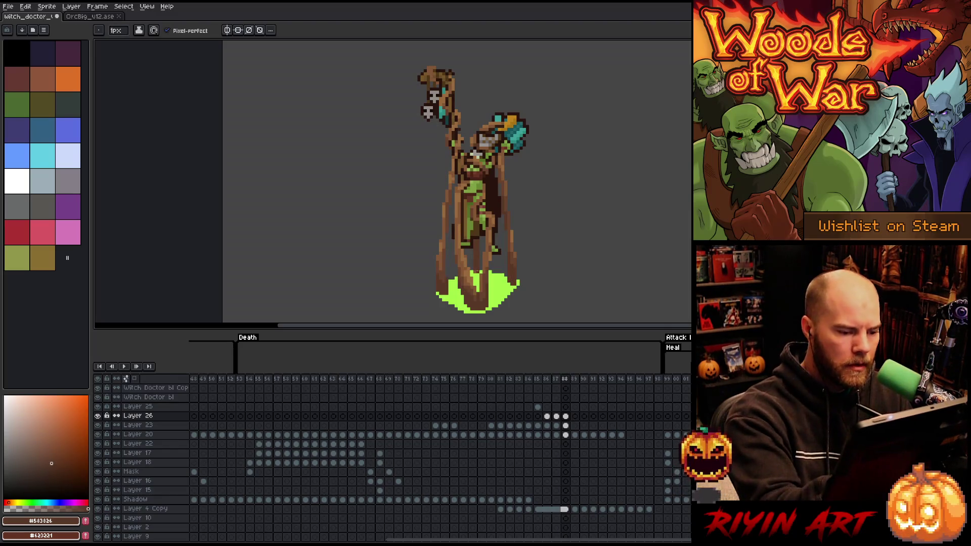
pyautogui.press('Left')
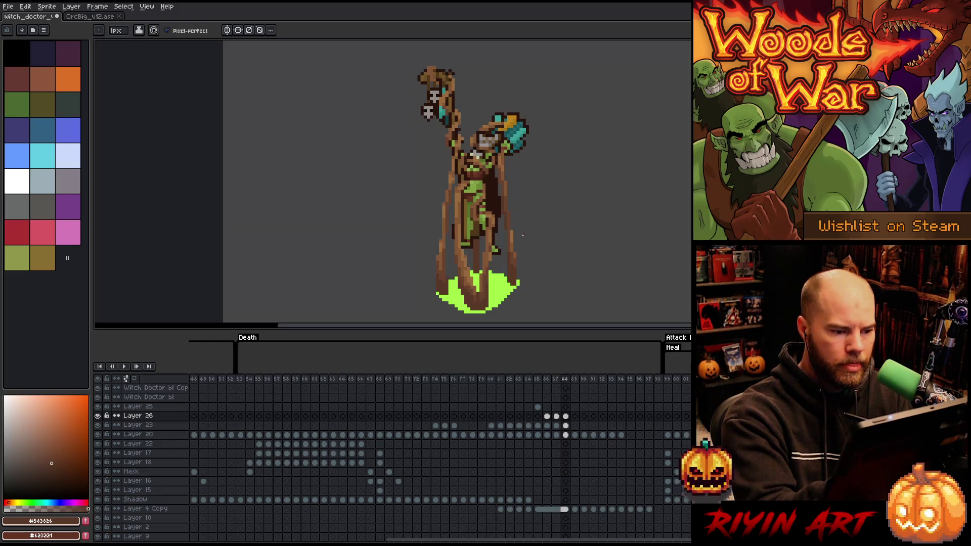
pyautogui.press('Right')
pyautogui.click(565, 416)
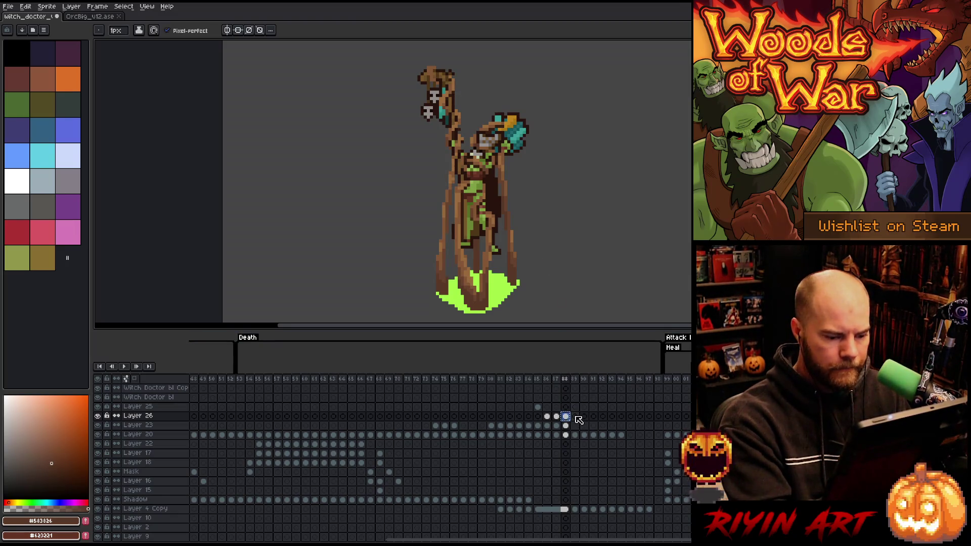
# - Paste the pose into frame 89 lowered about 3 pixels and compare it with frame 88
pyautogui.click(576, 416)
pyautogui.hotkey('ctrl', 'v')
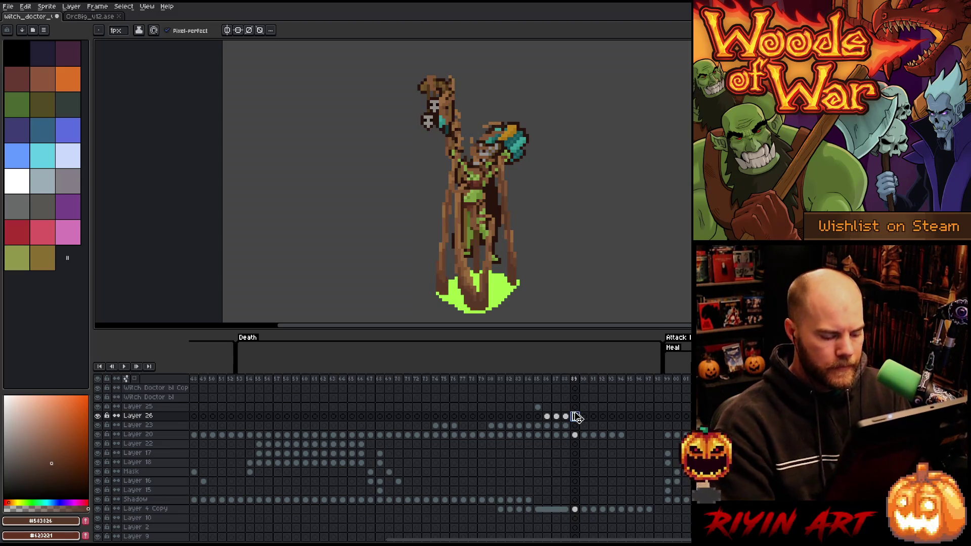
pyautogui.press('Down')
pyautogui.press('Down')
pyautogui.press('Down')
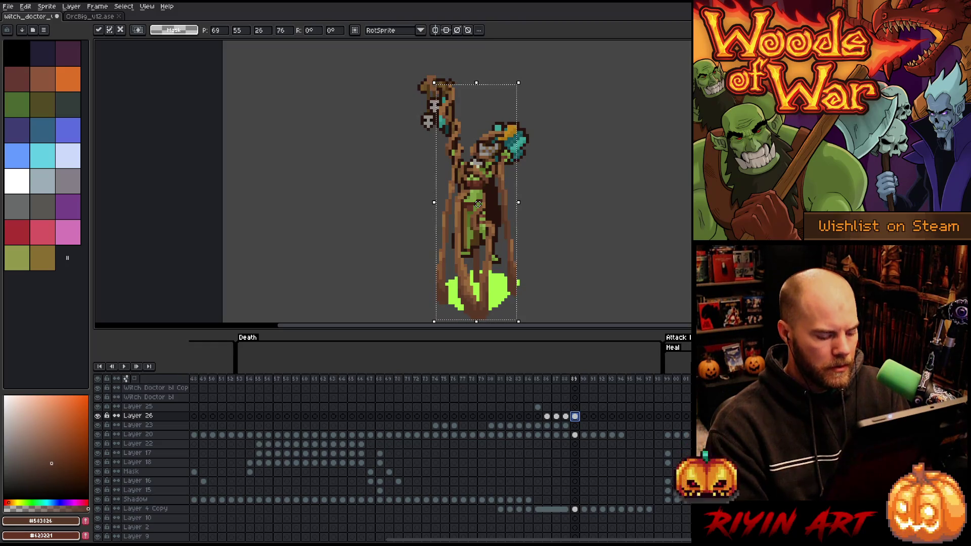
pyautogui.press('Return')
pyautogui.press('Left')
pyautogui.press('Right')
pyautogui.press('Left')
pyautogui.press('Right')
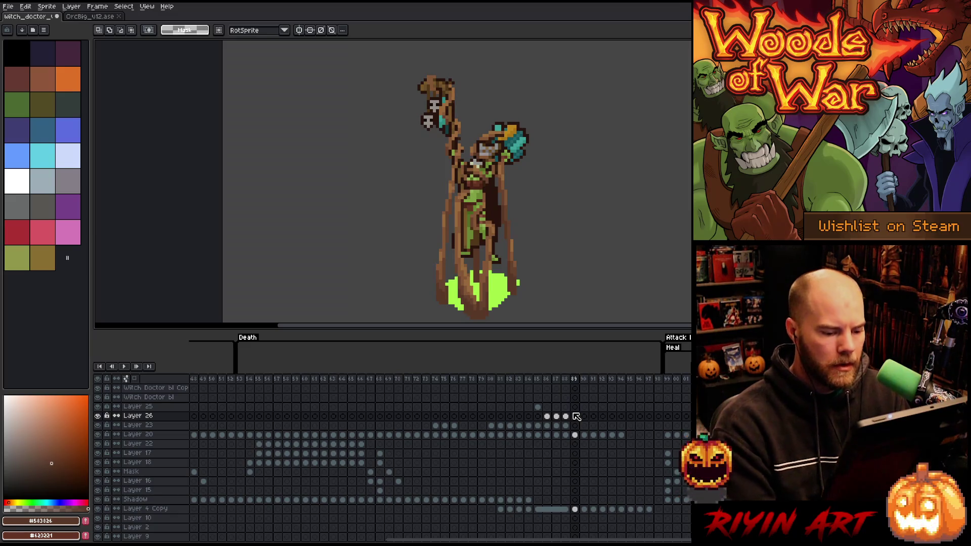
pyautogui.keyDown('ctrl'); pyautogui.click(576, 416); pyautogui.keyUp('ctrl')
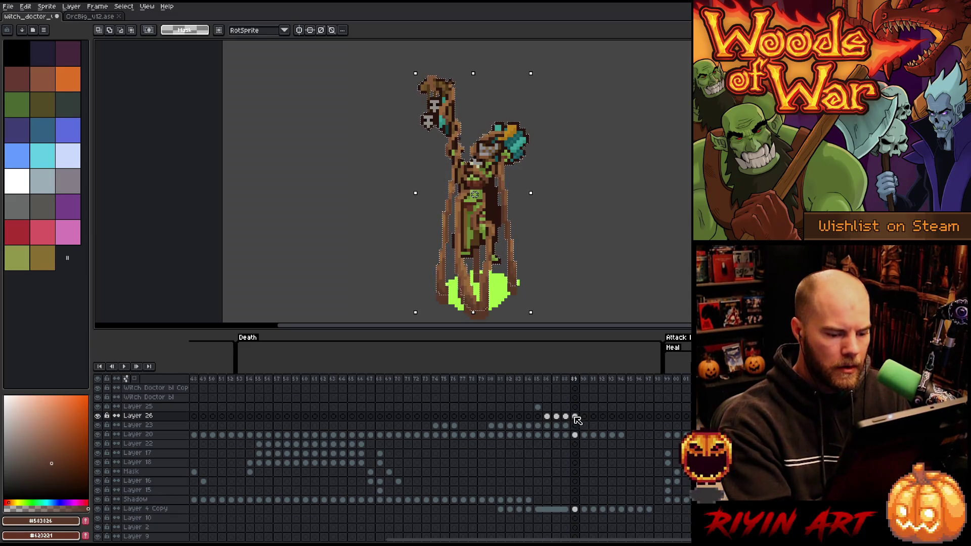
pyautogui.click(576, 416)
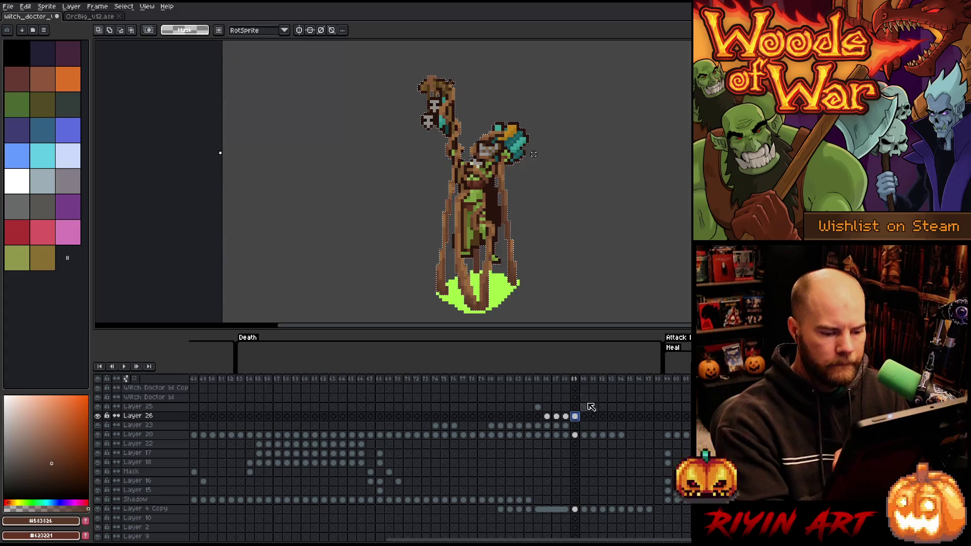
pyautogui.hotkey('ctrl', 'd')
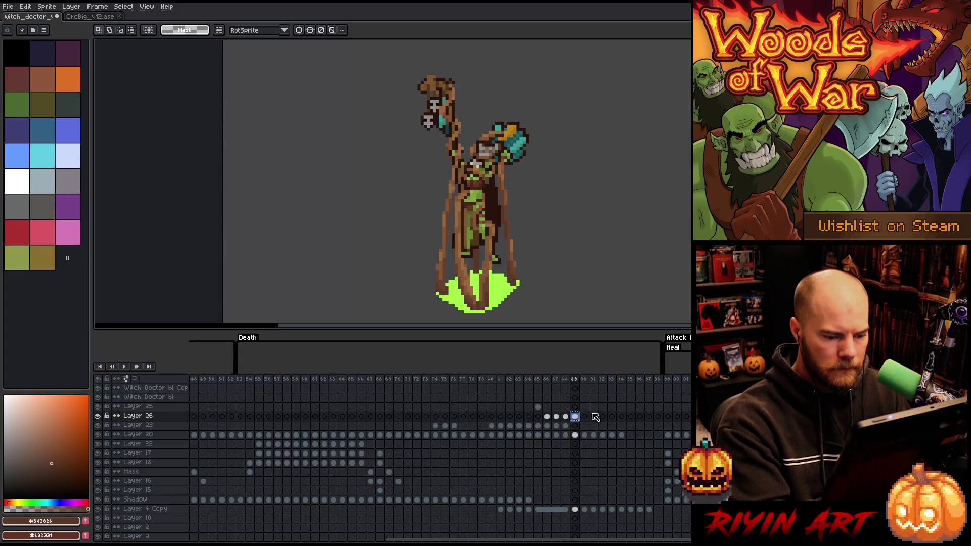
# - Place the pose on frame 90 and drag it lower into the green pool
pyautogui.click(585, 416)
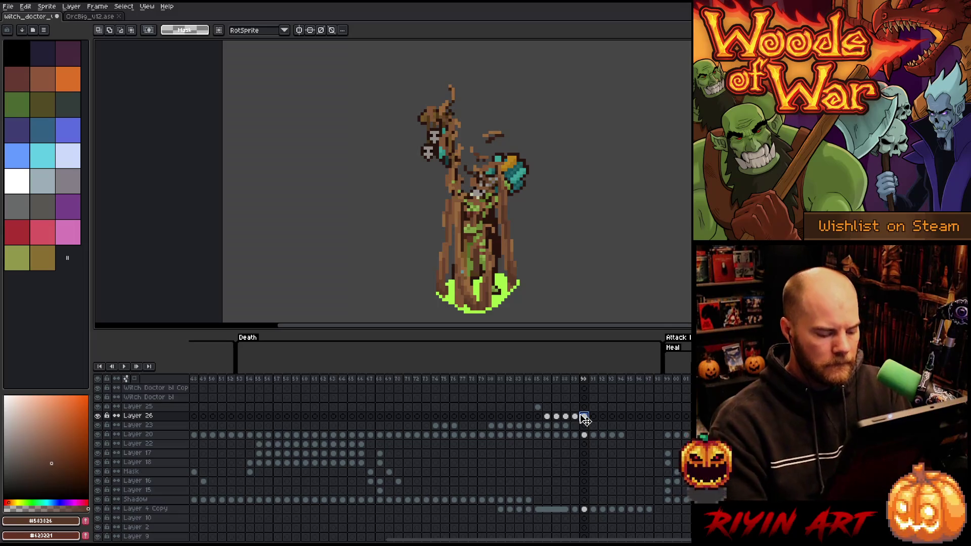
pyautogui.hotkey('ctrl', 'a')
pyautogui.moveTo(476, 315); pyautogui.dragTo(477, 297)
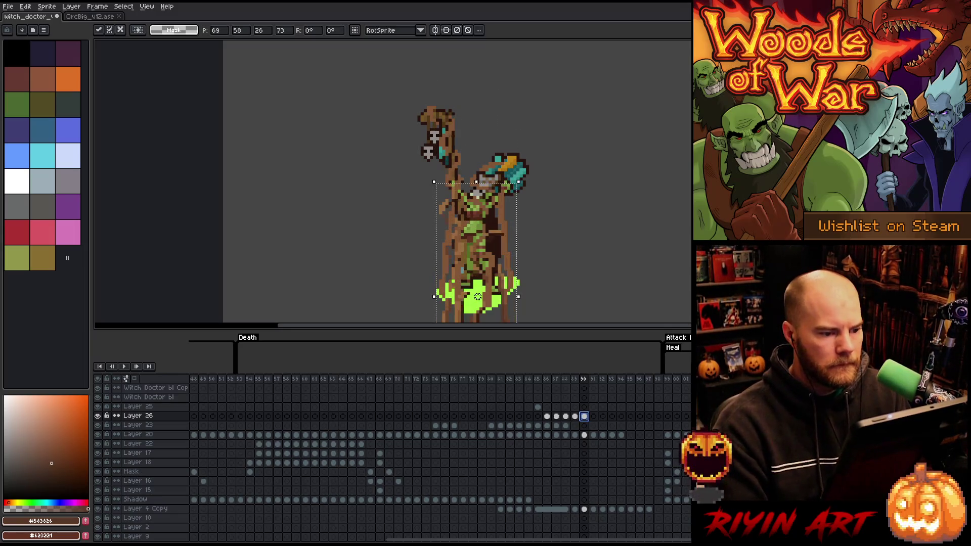
pyautogui.moveTo(478, 197); pyautogui.dragTo(477, 226)
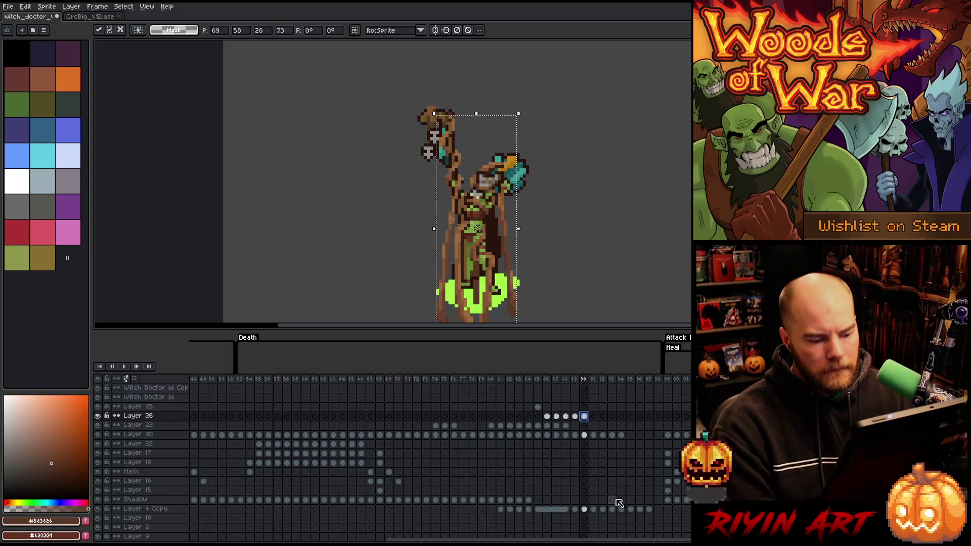
pyautogui.click(585, 436)
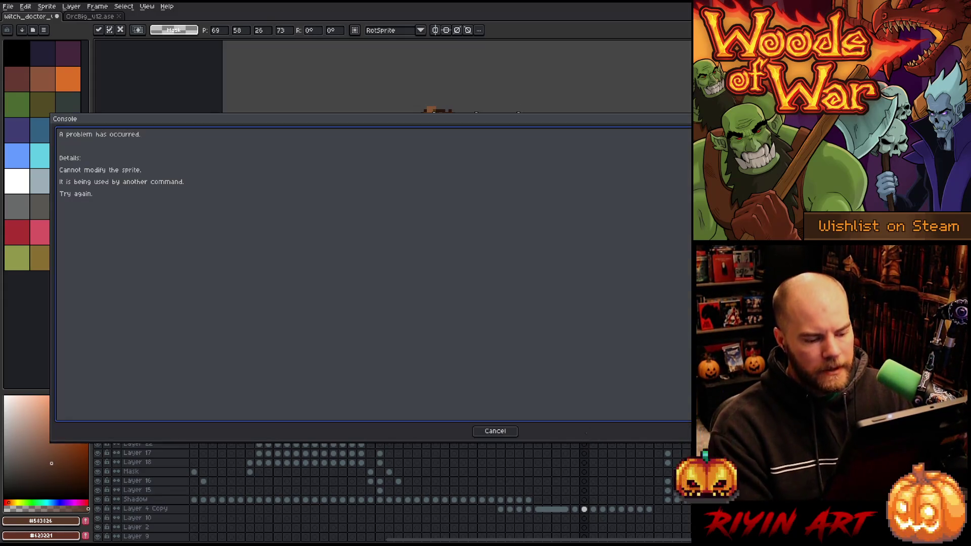
# - Dismiss the console error, commit frame 89's lowered pose, and go to frame 90 deselected
pyautogui.click(506, 429)
pyautogui.click(575, 435)
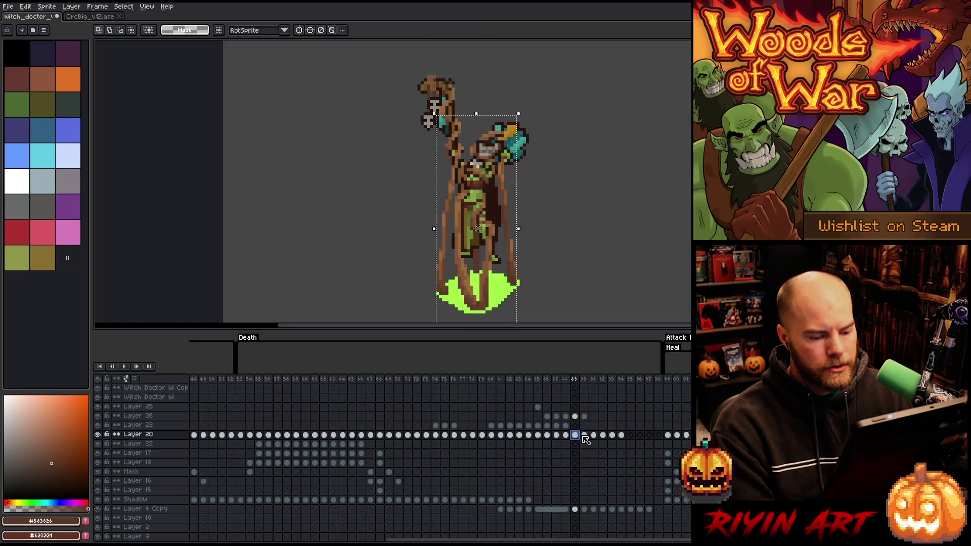
pyautogui.click(475, 210)
pyautogui.click(584, 416)
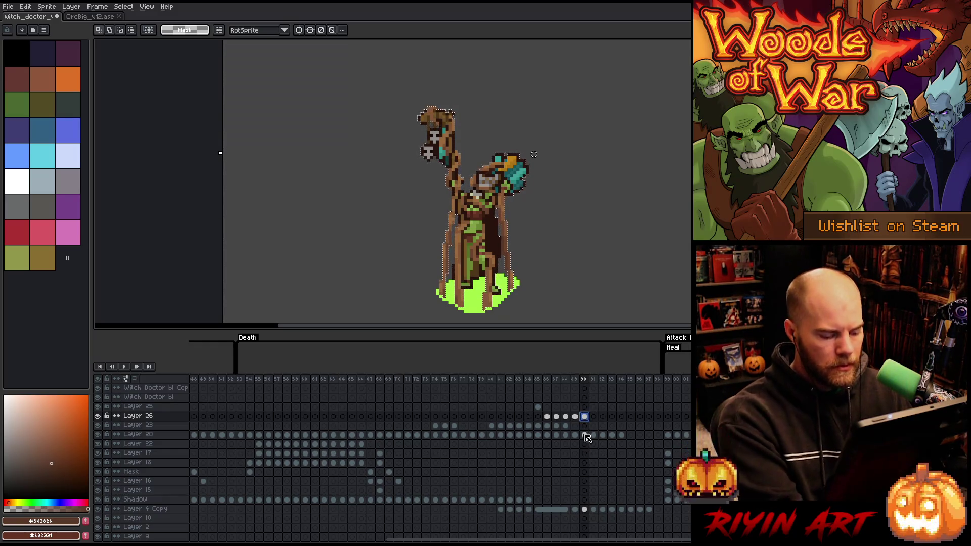
pyautogui.hotkey('ctrl', 'd')
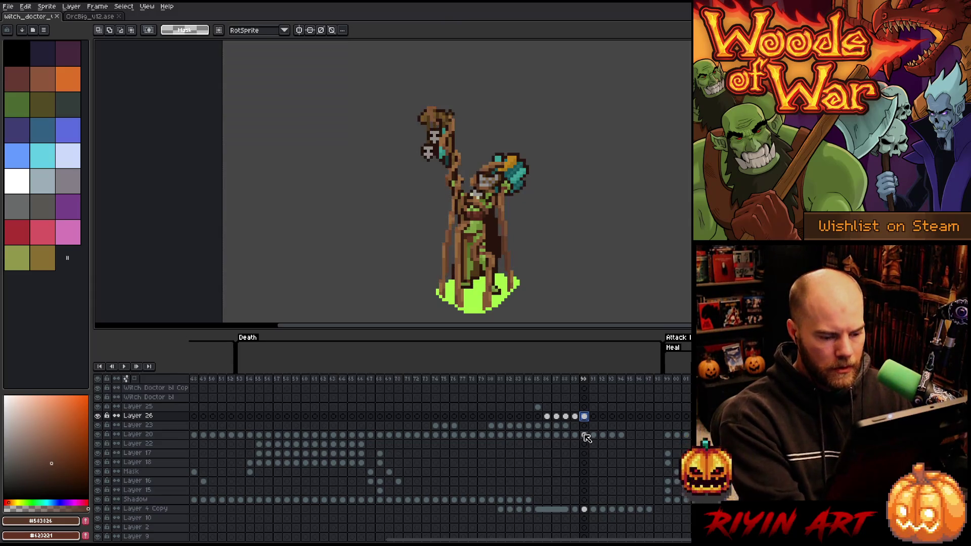
# - Drag the whole sprite on frame 91 deeper into the green pool, then deselect
pyautogui.click(594, 416)
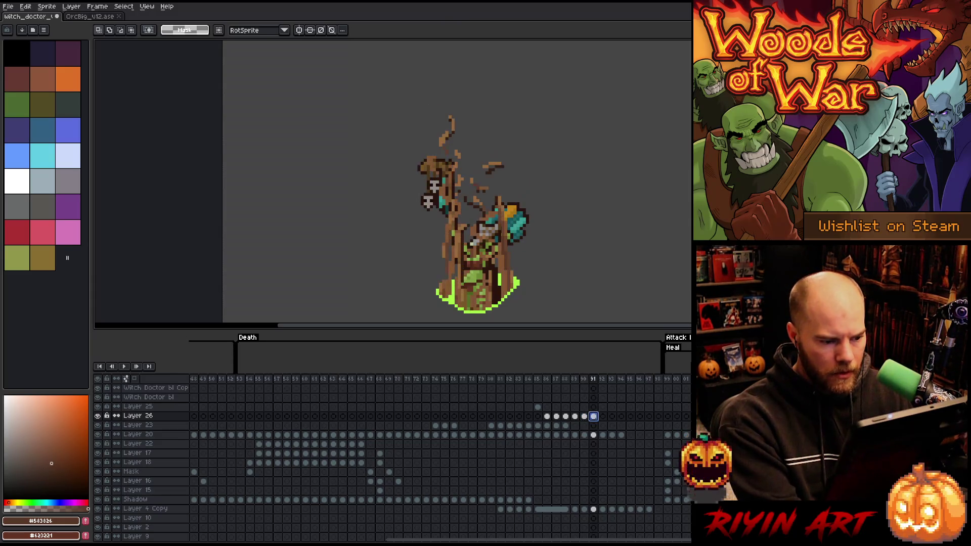
pyautogui.hotkey('ctrl', 'shift', 'd')
pyautogui.moveTo(478, 213); pyautogui.dragTo(478, 263)
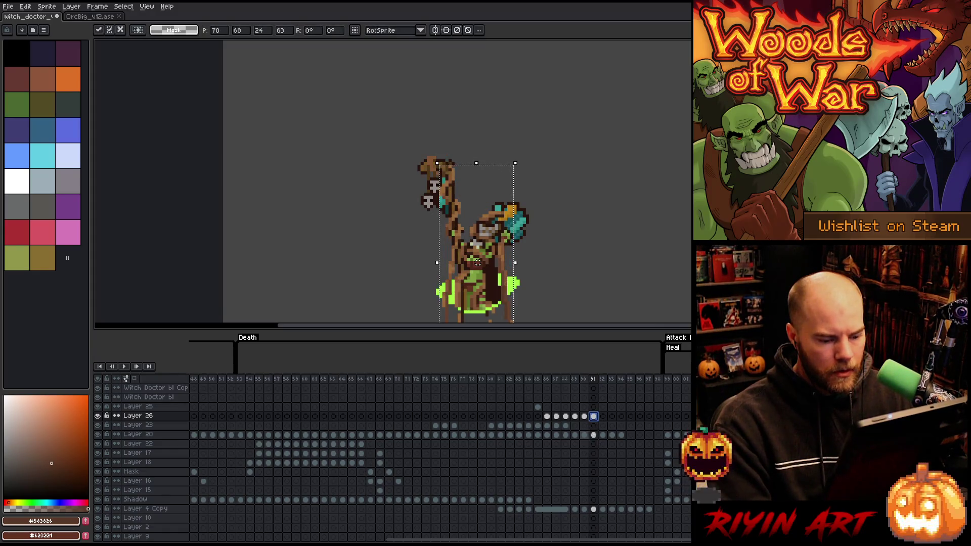
pyautogui.click(584, 435)
pyautogui.hotkey('ctrl', 'shift', 'd')
pyautogui.click(594, 416)
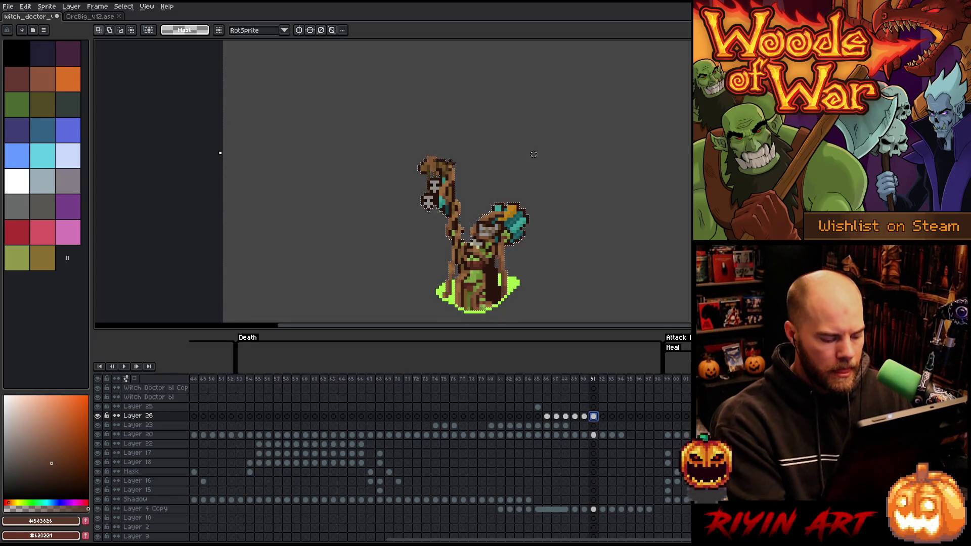
pyautogui.hotkey('ctrl', 'd')
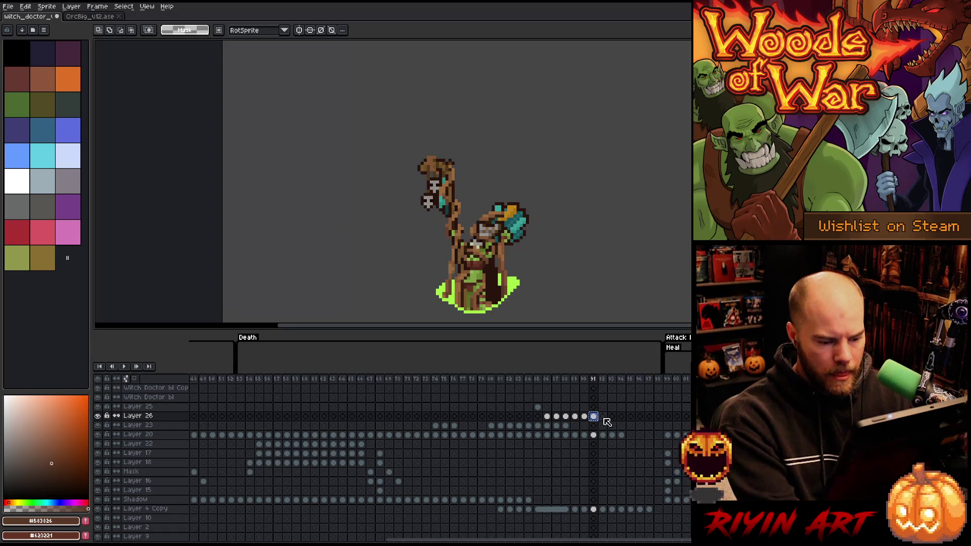
# - Paste the branch into frame 92 and lower it into the pool
pyautogui.click(602, 416)
pyautogui.hotkey('ctrl', 'v')
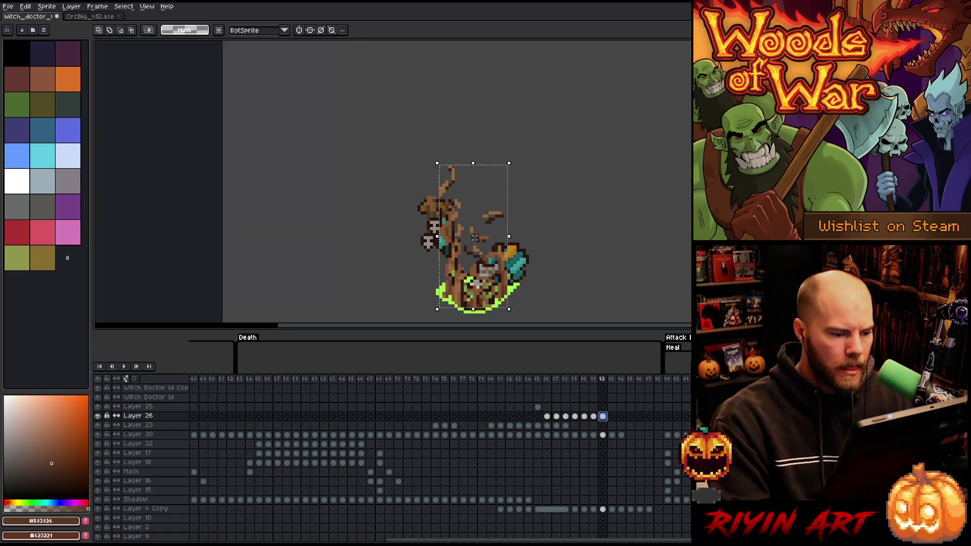
pyautogui.moveTo(474, 237); pyautogui.dragTo(475, 278)
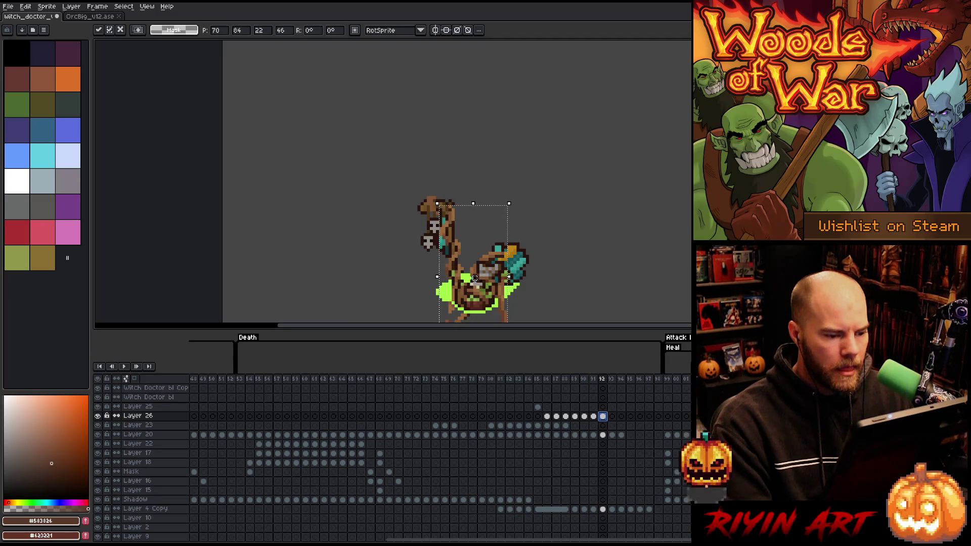
pyautogui.press('Return')
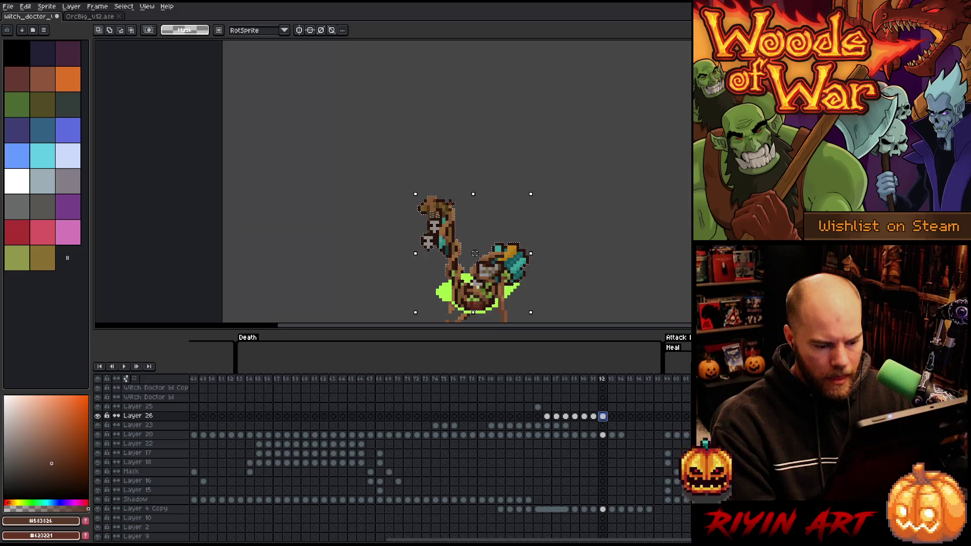
pyautogui.hotkey('ctrl', 'd')
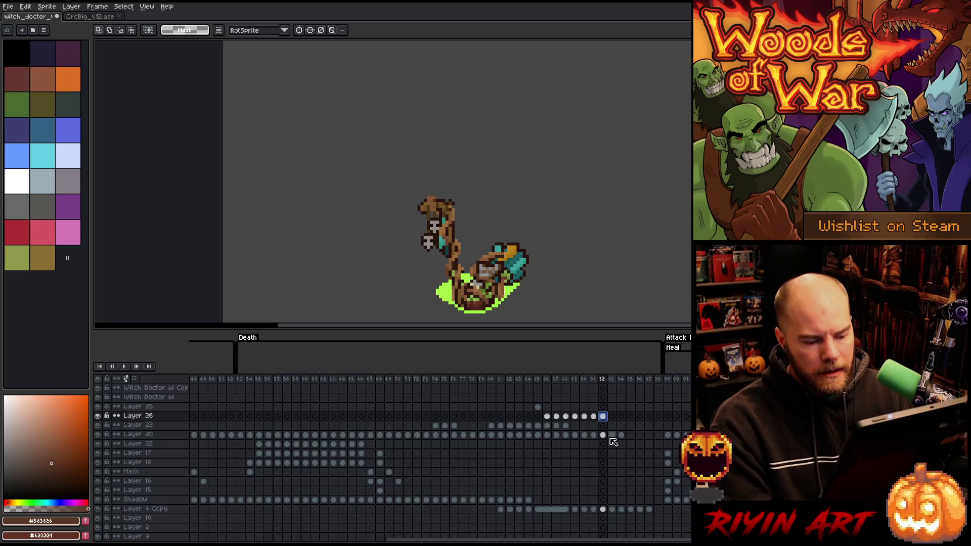
# - Drag the figure further down and slightly right on frame 93, then dismiss the error
pyautogui.click(613, 417)
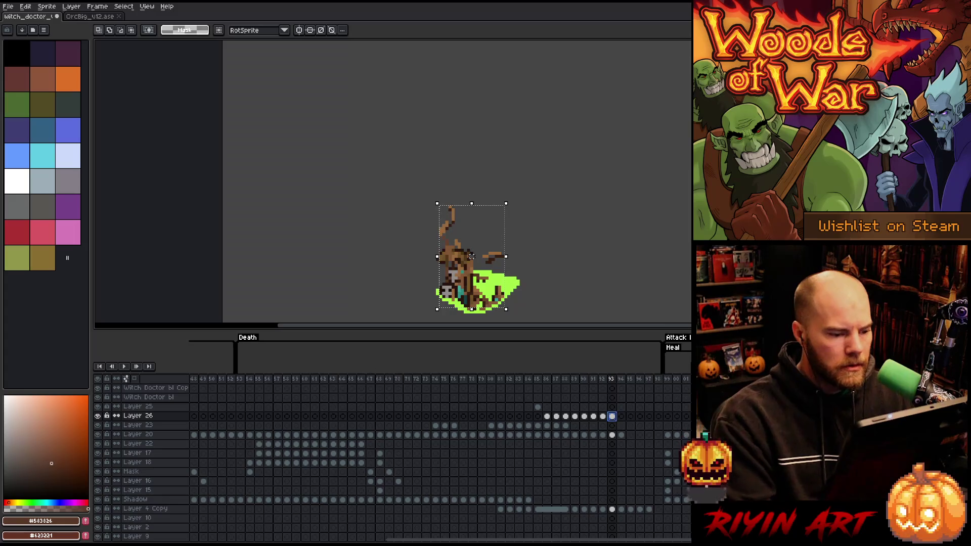
pyautogui.moveTo(472, 257); pyautogui.dragTo(471, 306)
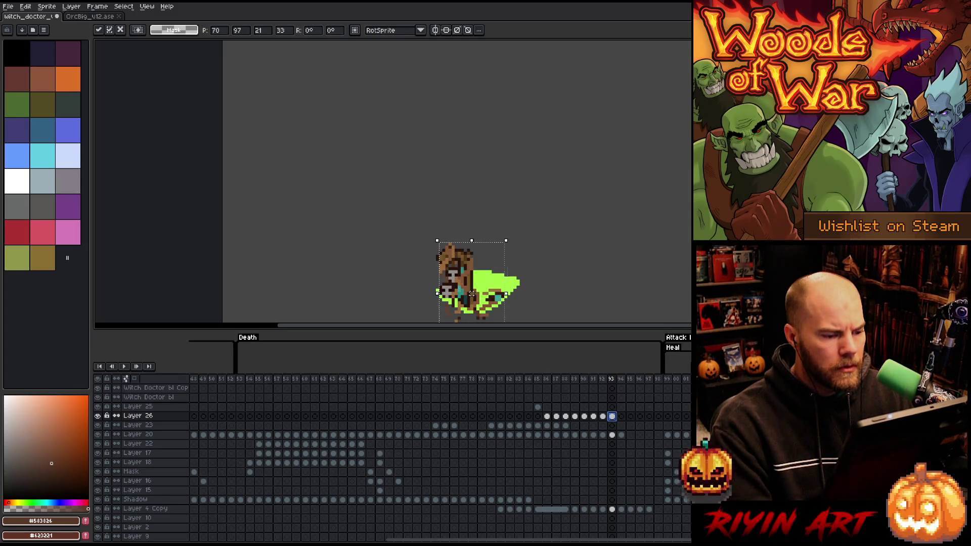
pyautogui.moveTo(487, 294); pyautogui.dragTo(490, 306)
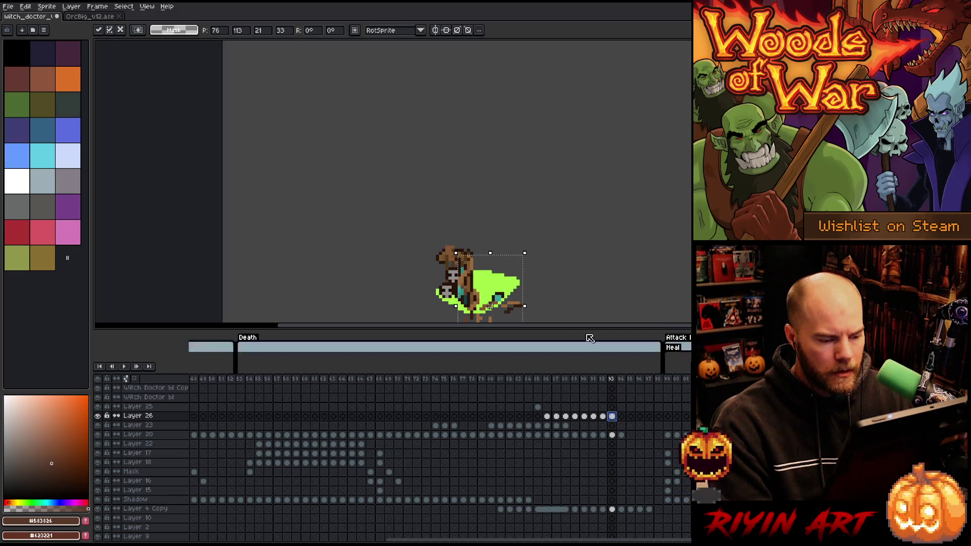
pyautogui.scroll(-1, 549, 242)
pyautogui.scroll(1, 551, 279)
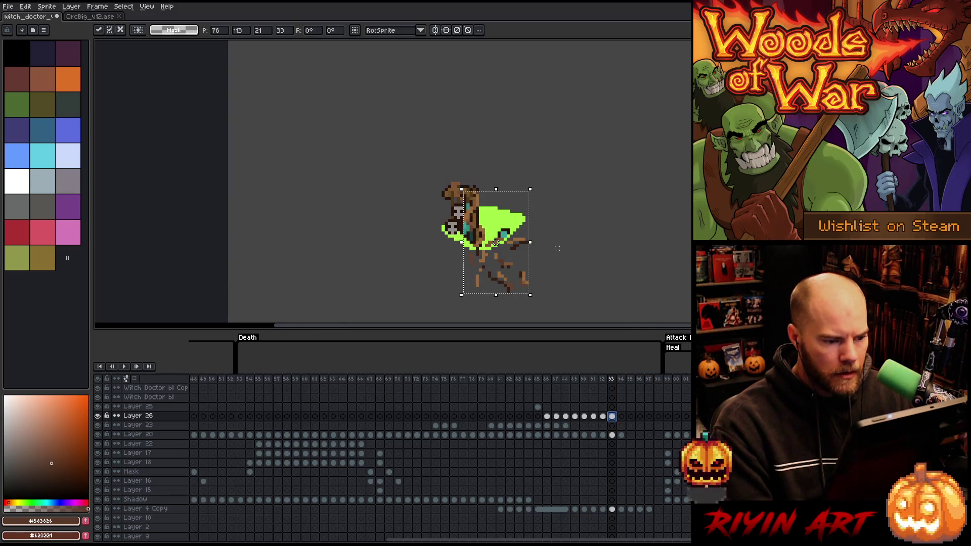
pyautogui.click(617, 438)
pyautogui.press('Escape')
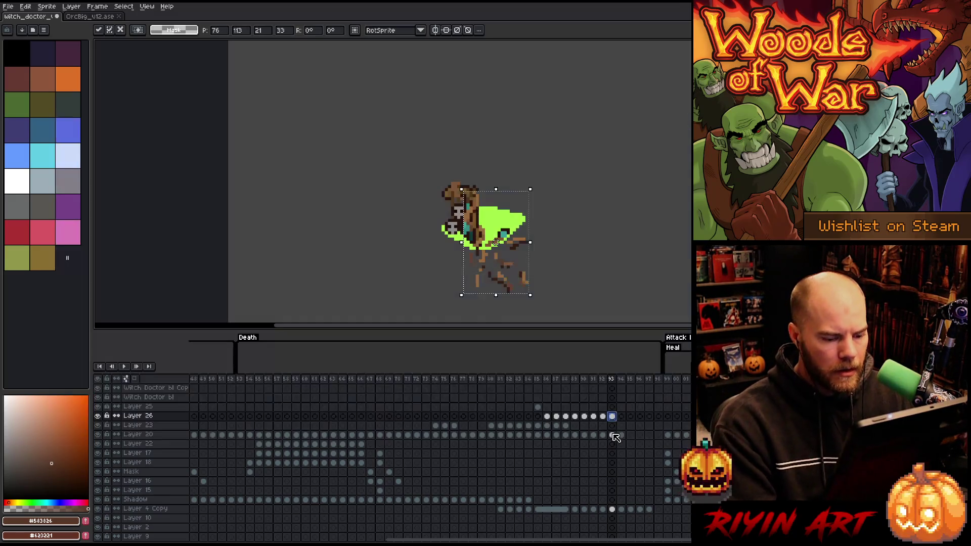
pyautogui.click(603, 435)
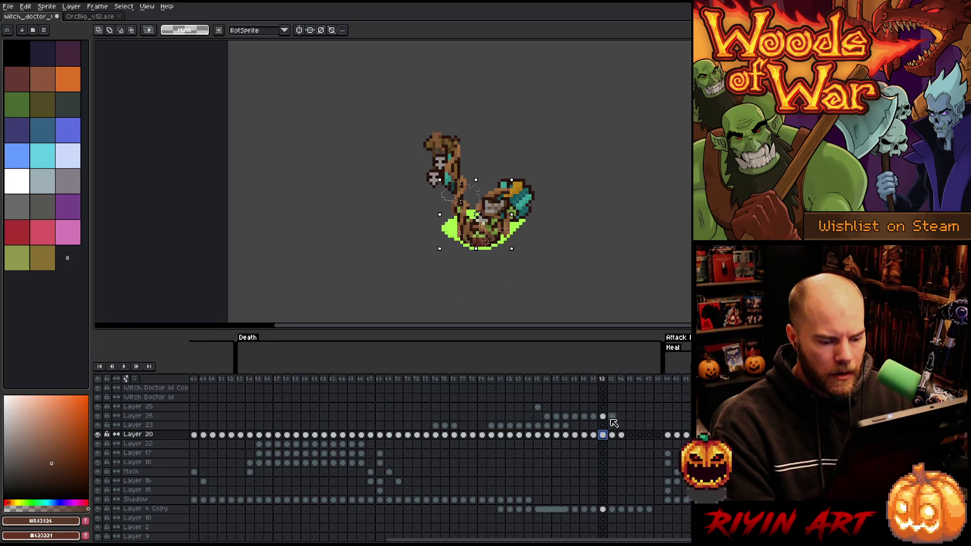
# - Clear the selection and erase leftover figure pixels on frames 93–94 with the Eraser
pyautogui.click(612, 416)
pyautogui.hotkey('ctrl', 'a')
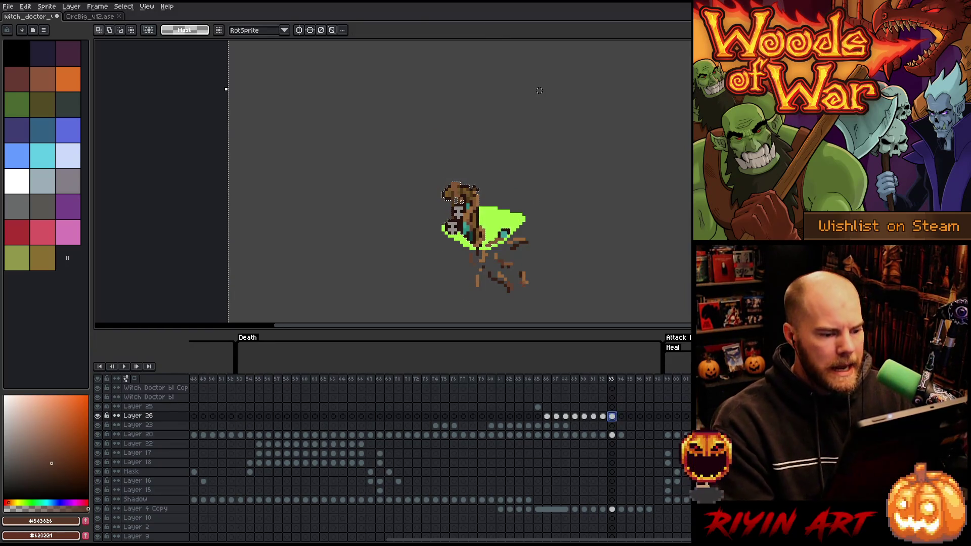
pyautogui.hotkey('ctrl', 'd')
pyautogui.press('b')
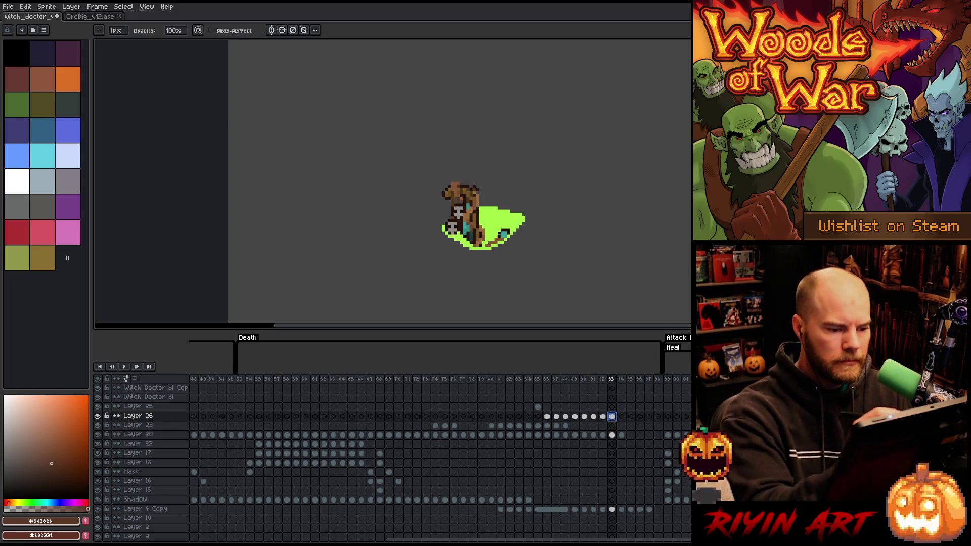
pyautogui.click(612, 416)
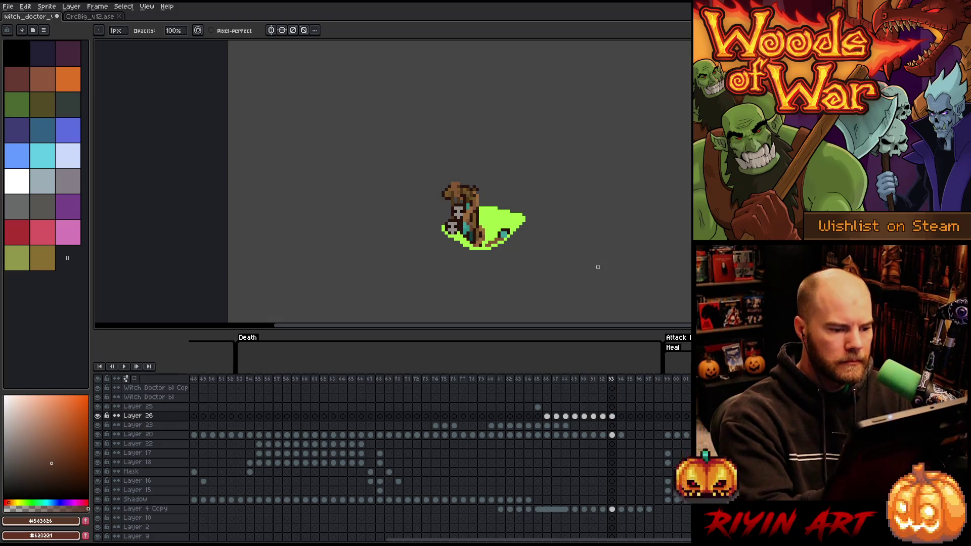
pyautogui.press('e')
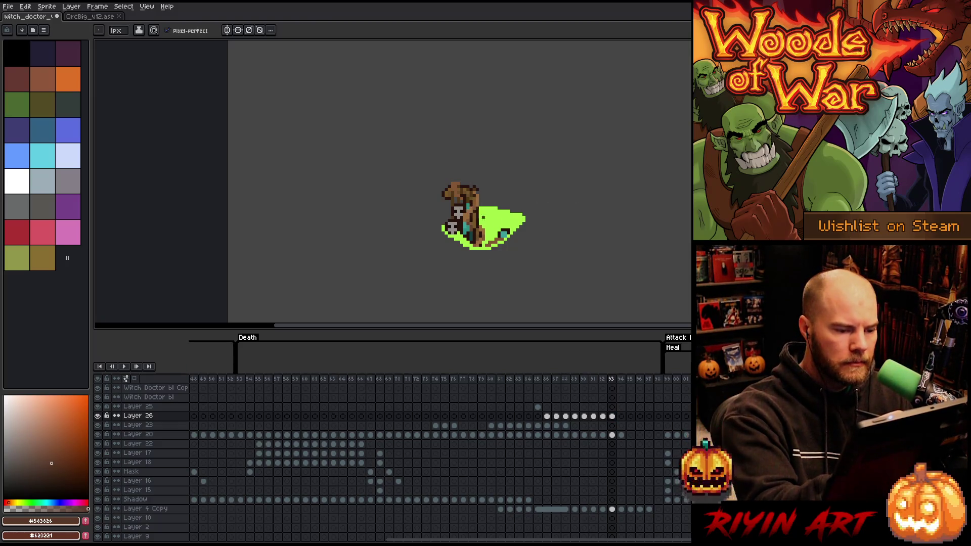
# - Review frames 94 and 92, then return to frame 88 and recentre the canvas
pyautogui.click(622, 416)
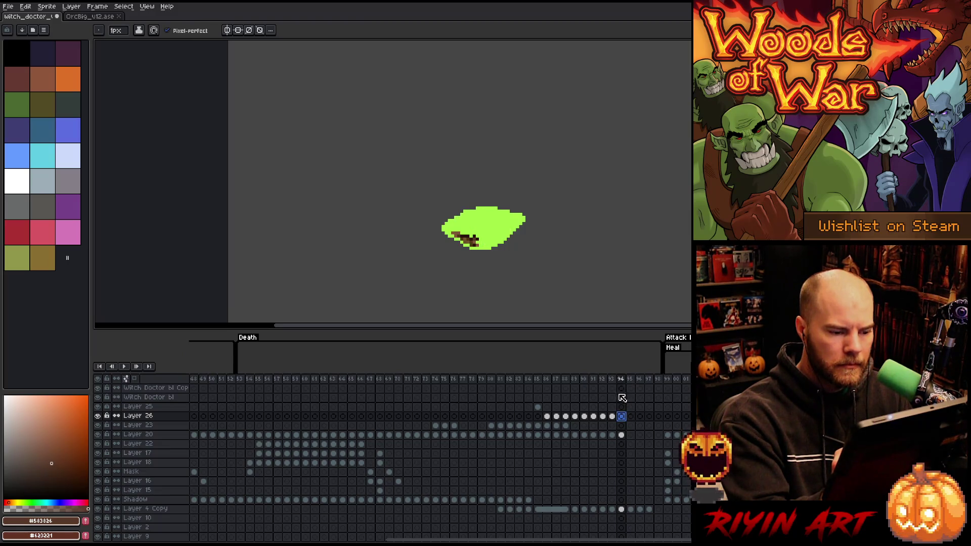
pyautogui.click(602, 379)
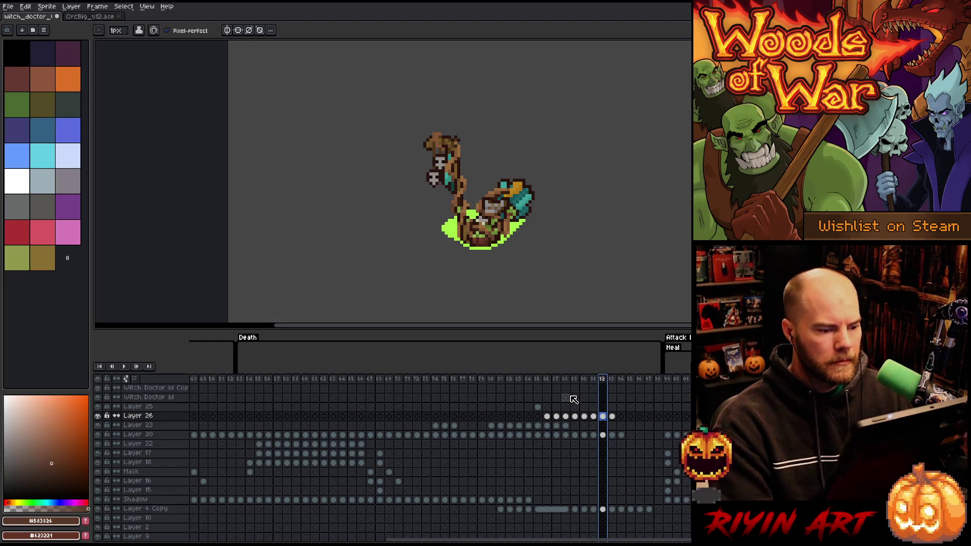
pyautogui.click(565, 416)
pyautogui.moveTo(505, 241); pyautogui.dragTo(522, 284)
pyautogui.scroll(1, 439, 180)
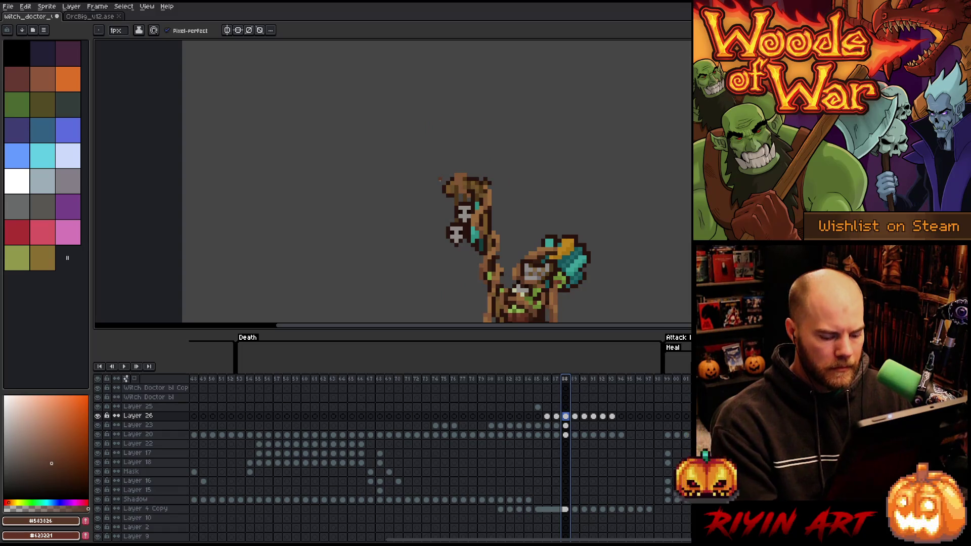
# - Flip through the frames and add a new Layer 27 for the staff fragment at frame 87
pyautogui.press('Left')
pyautogui.press('Left')
pyautogui.press('Right')
pyautogui.press('Left')
pyautogui.hotkey('shift', 'n')
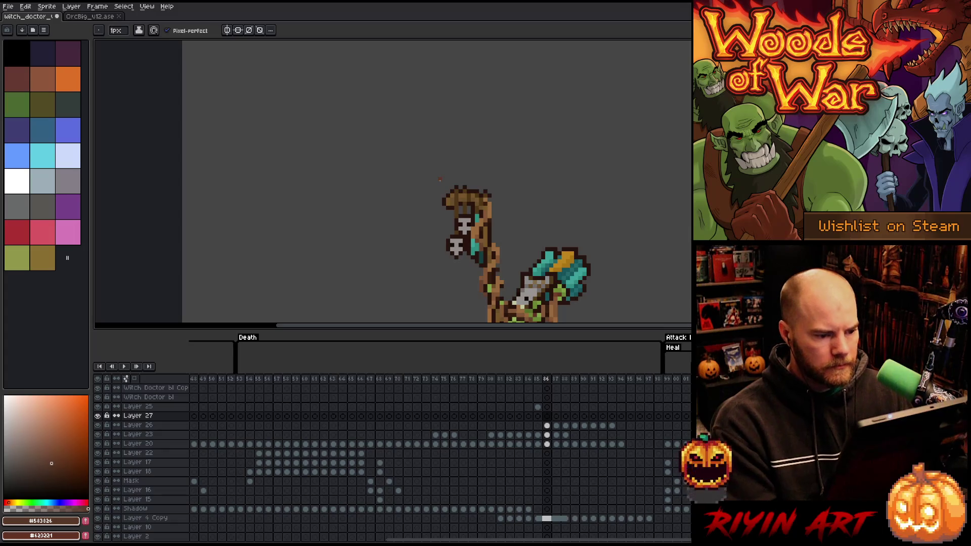
pyautogui.press('Right')
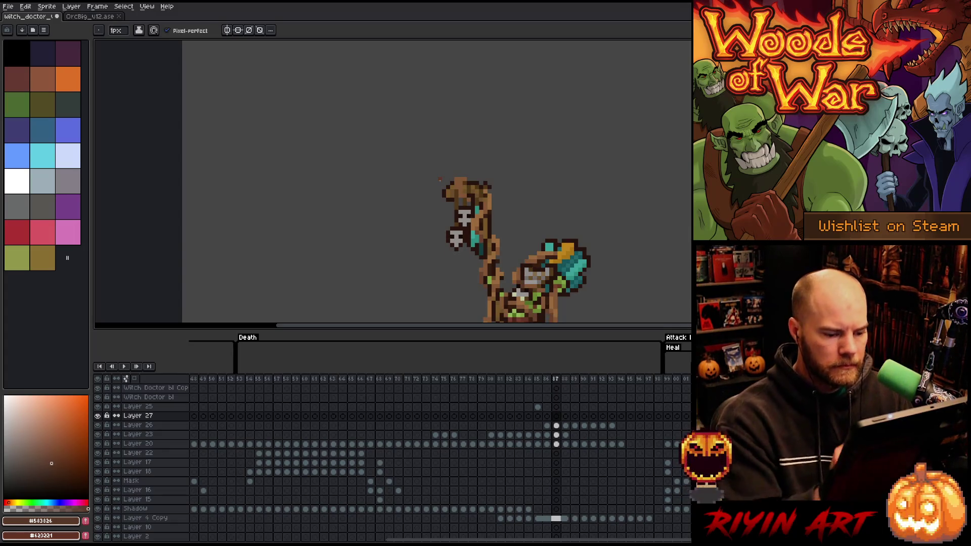
# - Touch up the staff on frame 87 with sampled light, mid and dark browns, then reach frame 88
pyautogui.keyDown('alt'); pyautogui.click(464, 175); pyautogui.keyUp('alt')
pyautogui.click(464, 178)
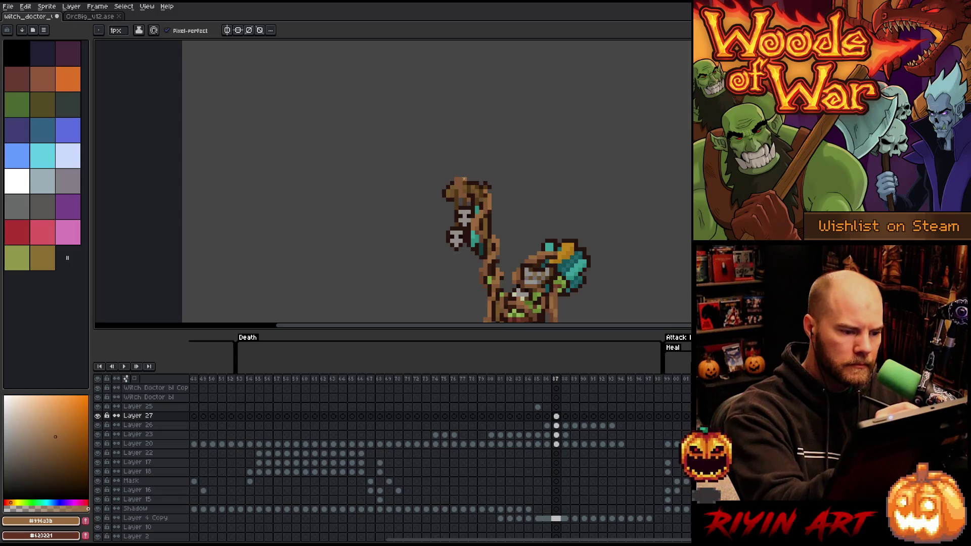
pyautogui.keyDown('alt'); pyautogui.click(464, 178); pyautogui.keyUp('alt')
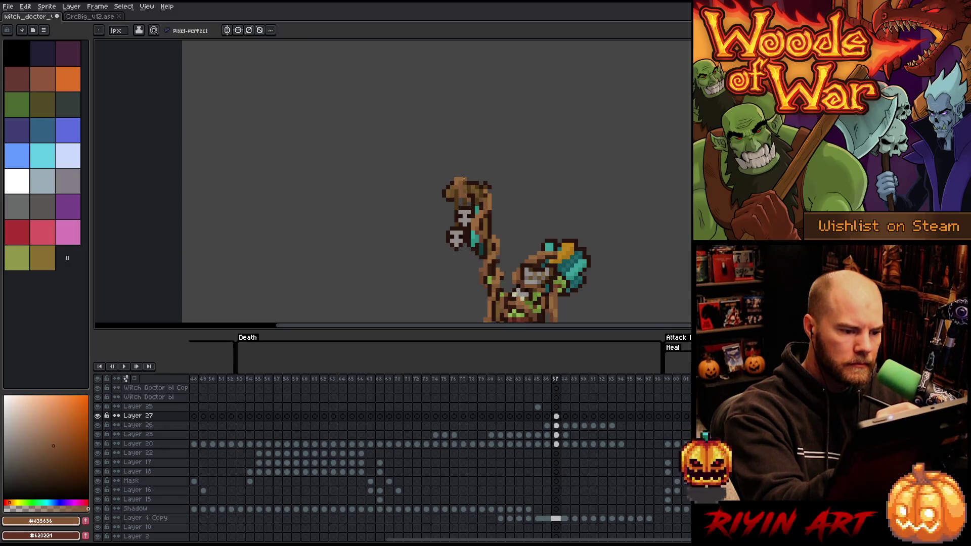
pyautogui.keyDown('alt'); pyautogui.click(460, 176); pyautogui.keyUp('alt')
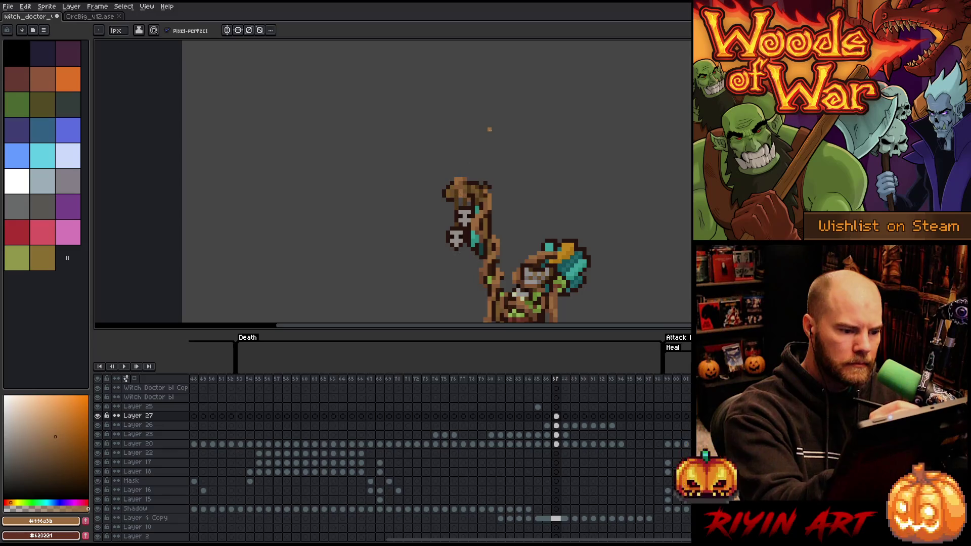
pyautogui.keyDown('alt'); pyautogui.click(460, 196); pyautogui.keyUp('alt')
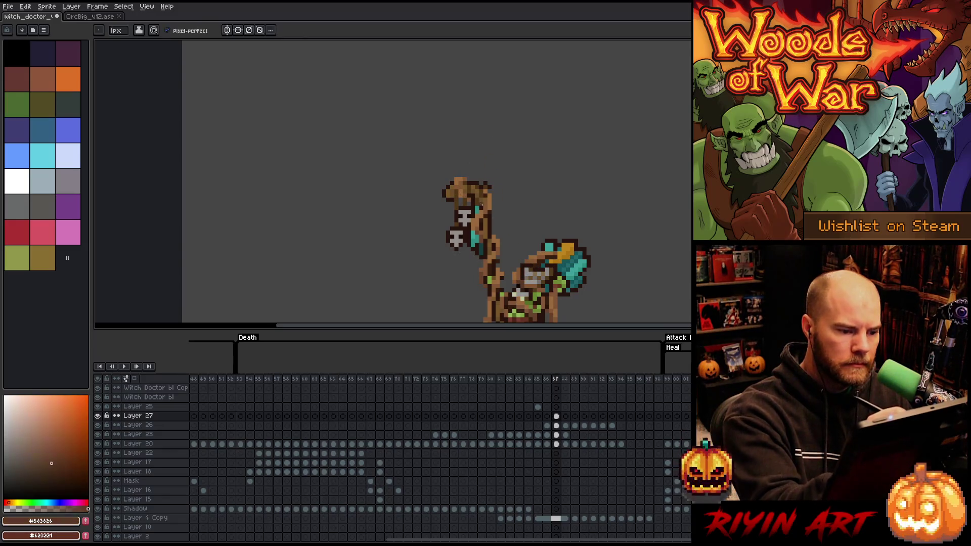
pyautogui.moveTo(535, 264)
pyautogui.mouseDown()
pyautogui.moveTo(552, 150)
pyautogui.moveTo(570, 319)
pyautogui.mouseUp()
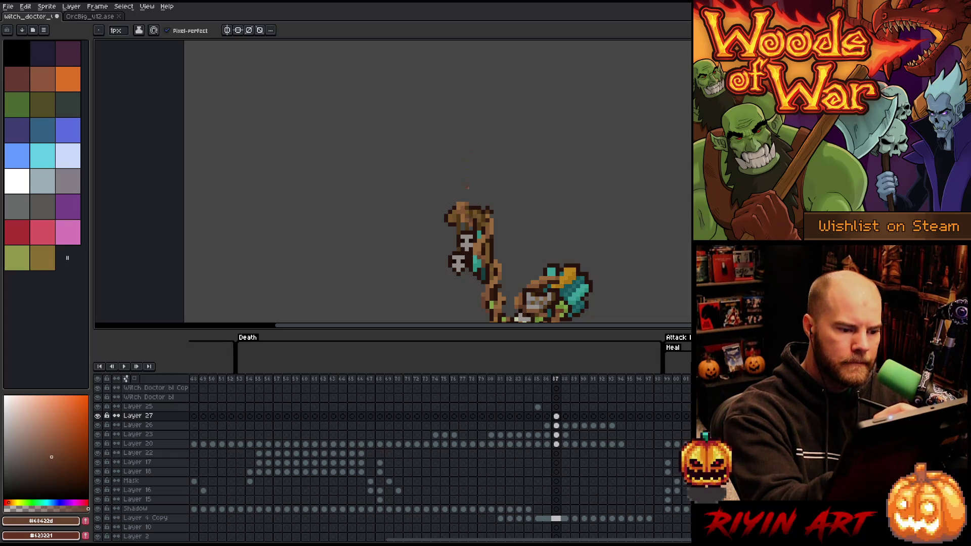
pyautogui.keyDown('alt'); pyautogui.click(466, 213); pyautogui.keyUp('alt')
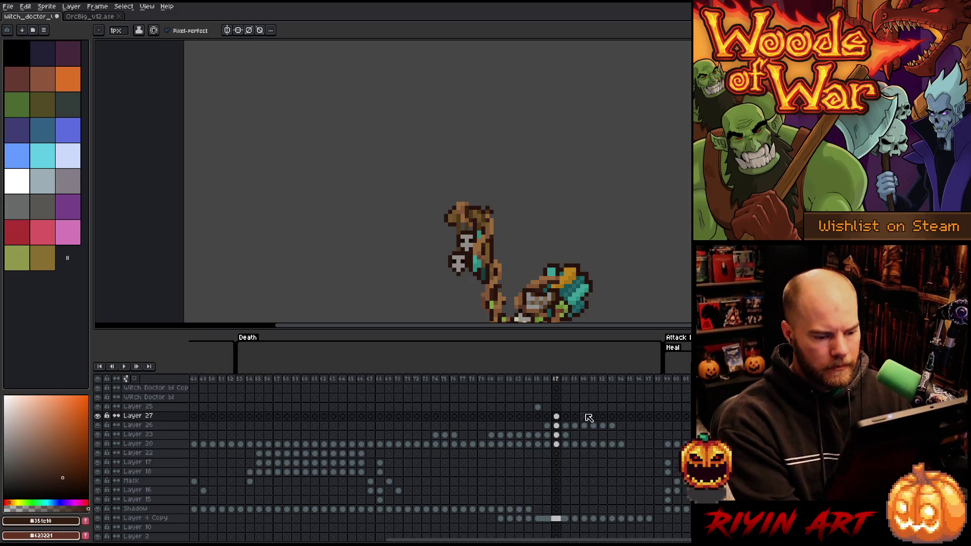
pyautogui.click(557, 416)
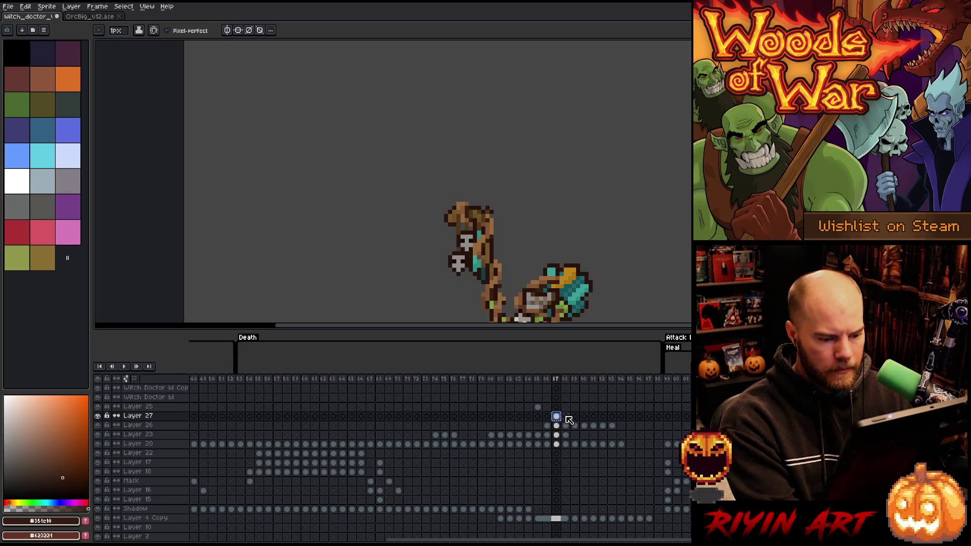
pyautogui.click(566, 417)
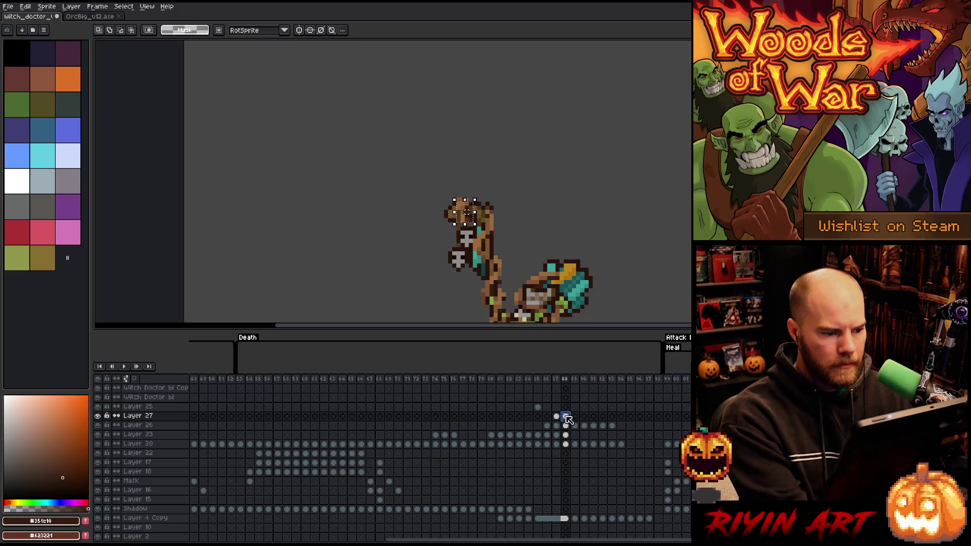
# - Paste the staff-top piece into frames 88 and 89, nudging it down in frame 89
pyautogui.hotkey('ctrl', 'v')
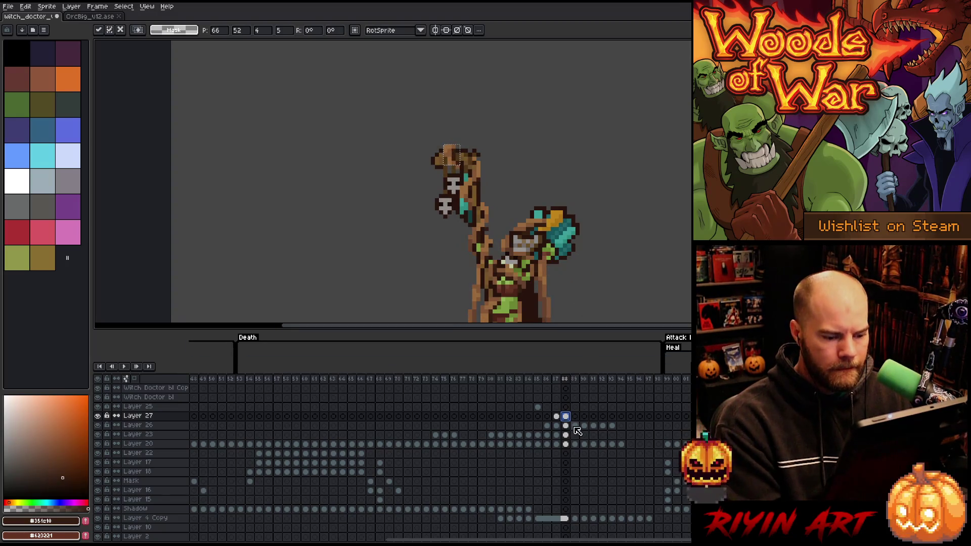
pyautogui.click(566, 416)
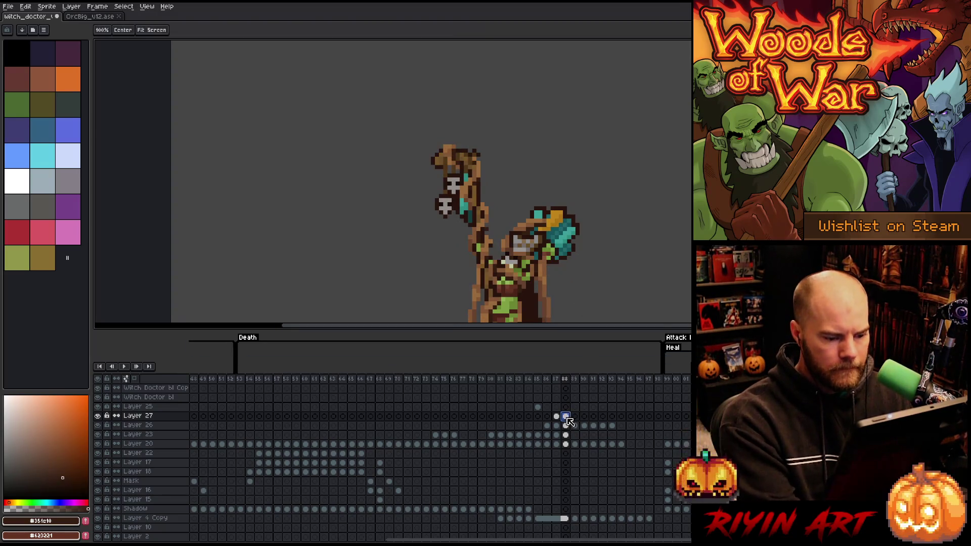
pyautogui.click(575, 416)
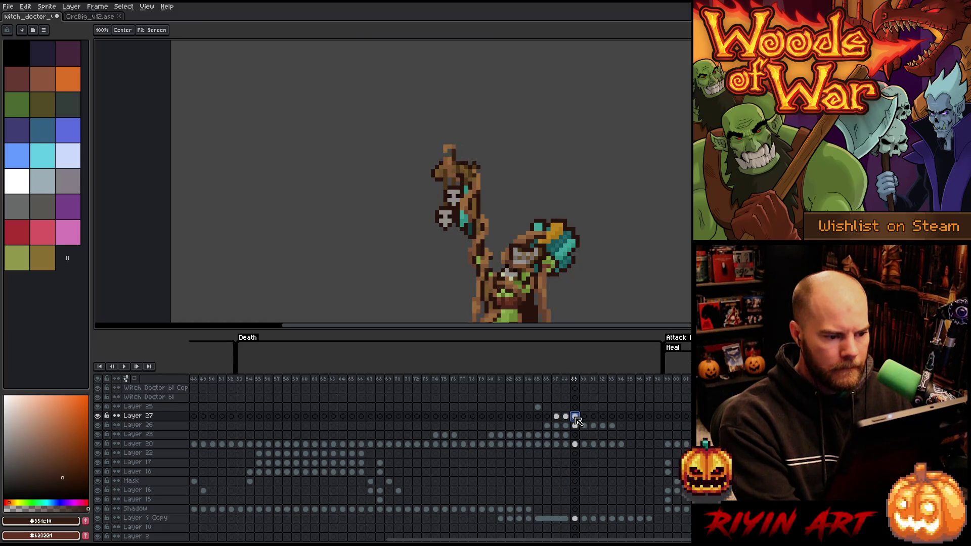
pyautogui.hotkey('ctrl', 'v')
pyautogui.press('Down')
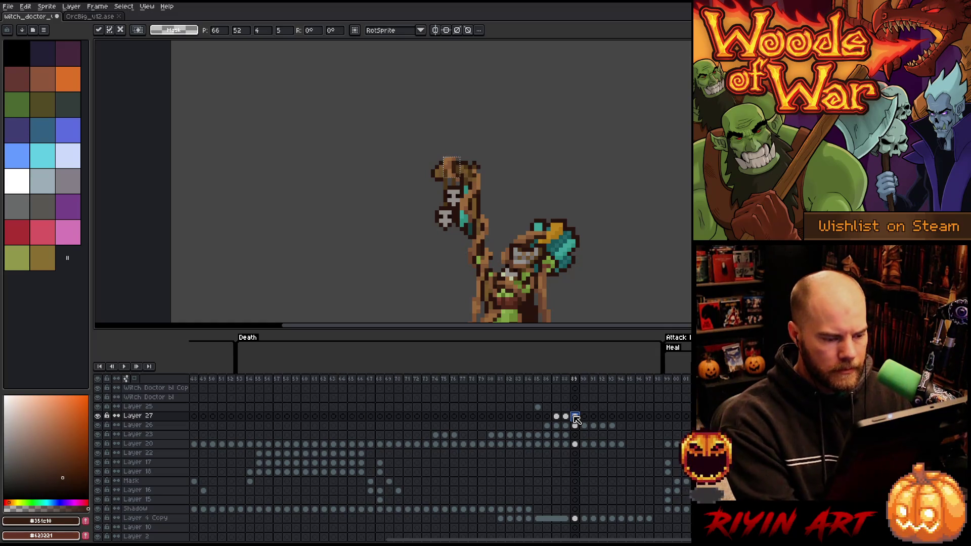
pyautogui.press('Return')
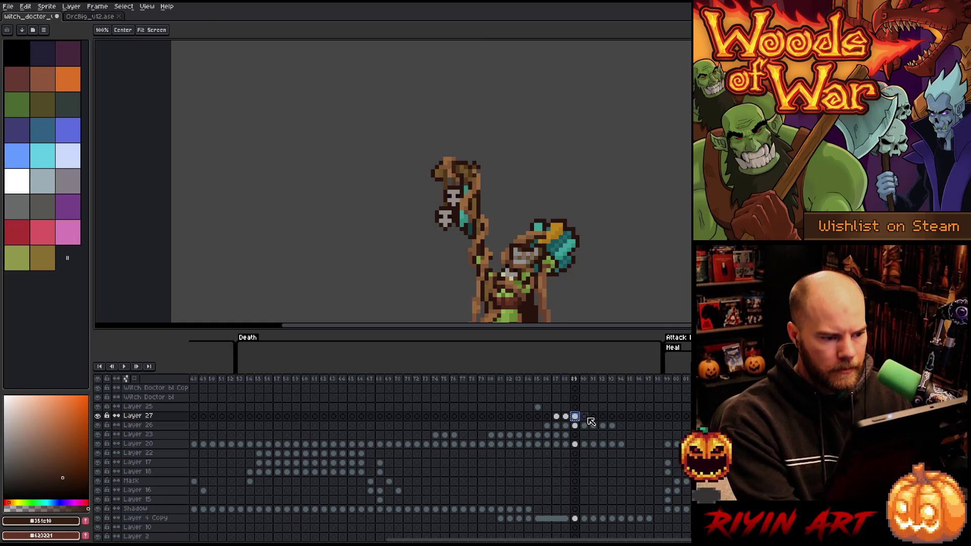
# - Paste the piece into frame 90, then lower it over the figure's head in frame 91
pyautogui.click(584, 416)
pyautogui.hotkey('ctrl', 'v')
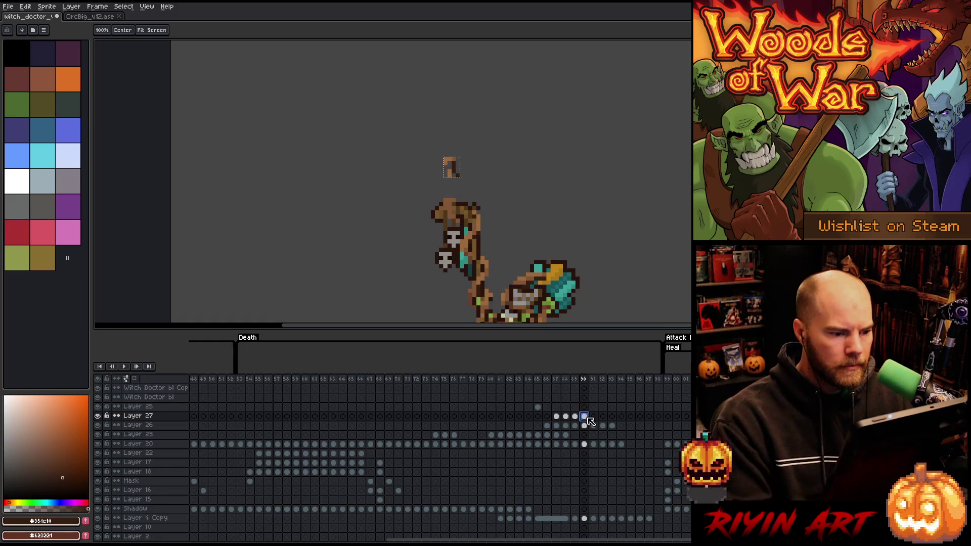
pyautogui.press('Down')
pyautogui.press('Down')
pyautogui.press('Down')
pyautogui.press('Up')
pyautogui.press('Up')
pyautogui.press('Up')
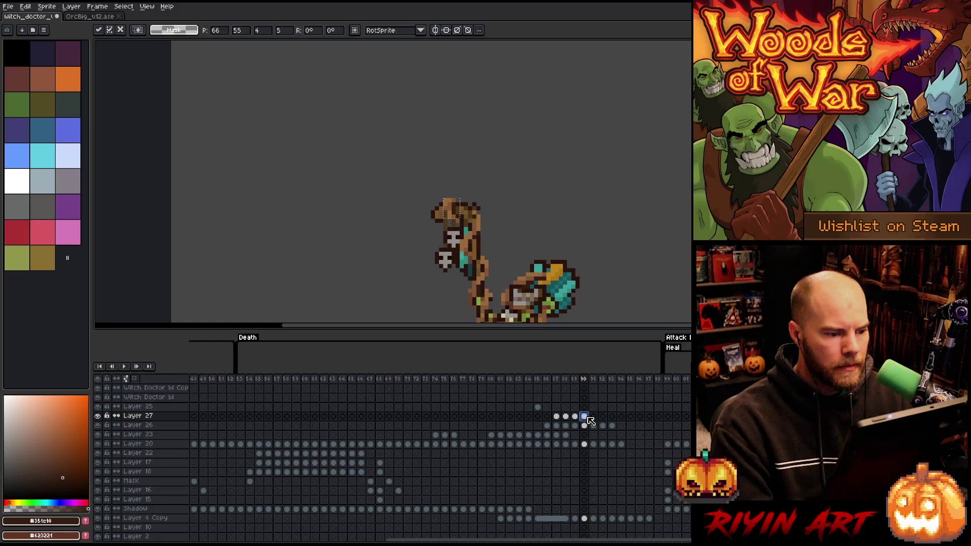
pyautogui.hotkey('ctrl', 'd')
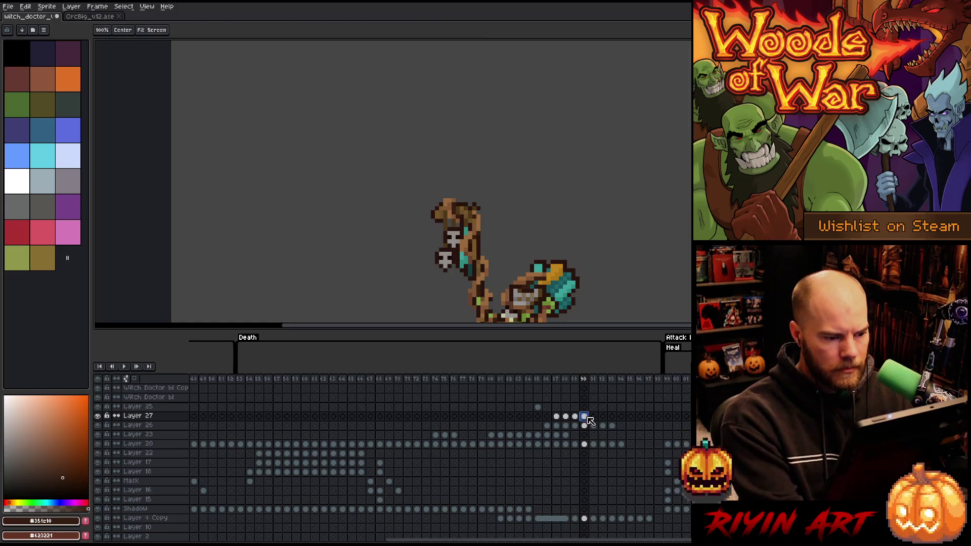
pyautogui.click(595, 417)
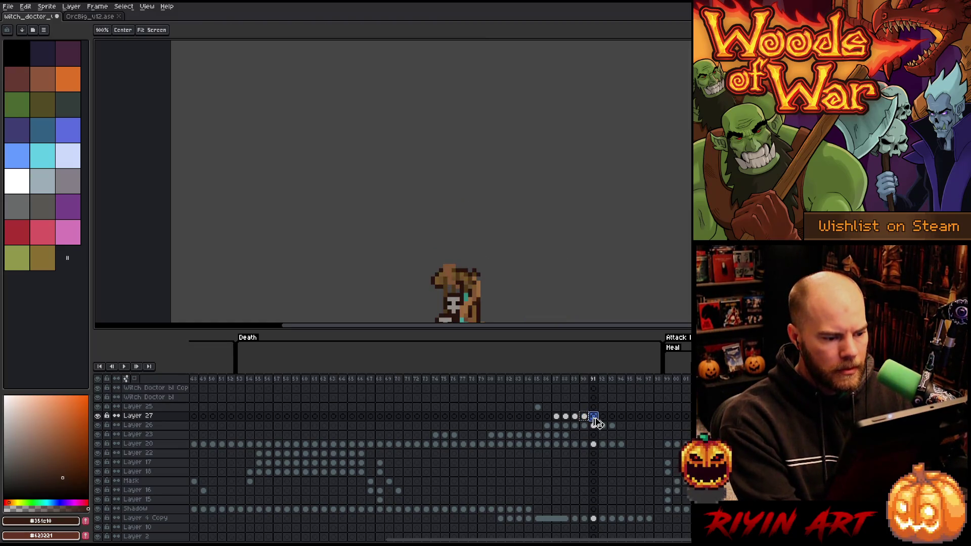
pyautogui.moveTo(454, 208); pyautogui.dragTo(451, 231)
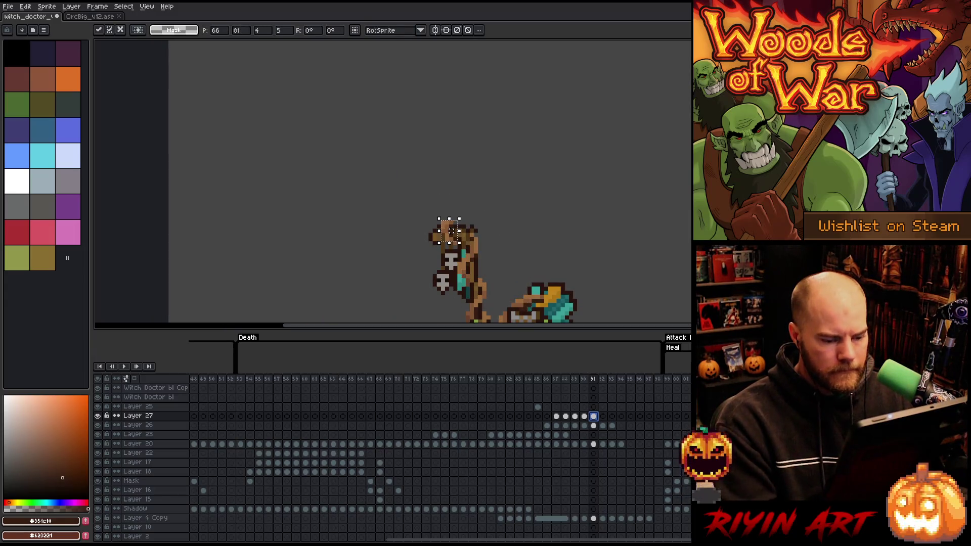
pyautogui.hotkey('ctrl', 'd')
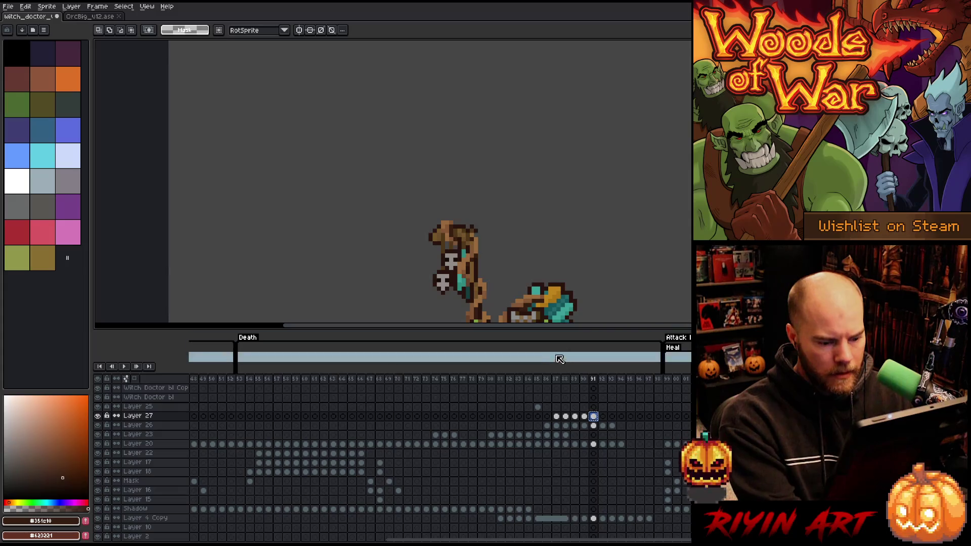
# - Drag the fragment lower across frames 92–94 until it lands in the green pool
pyautogui.click(603, 417)
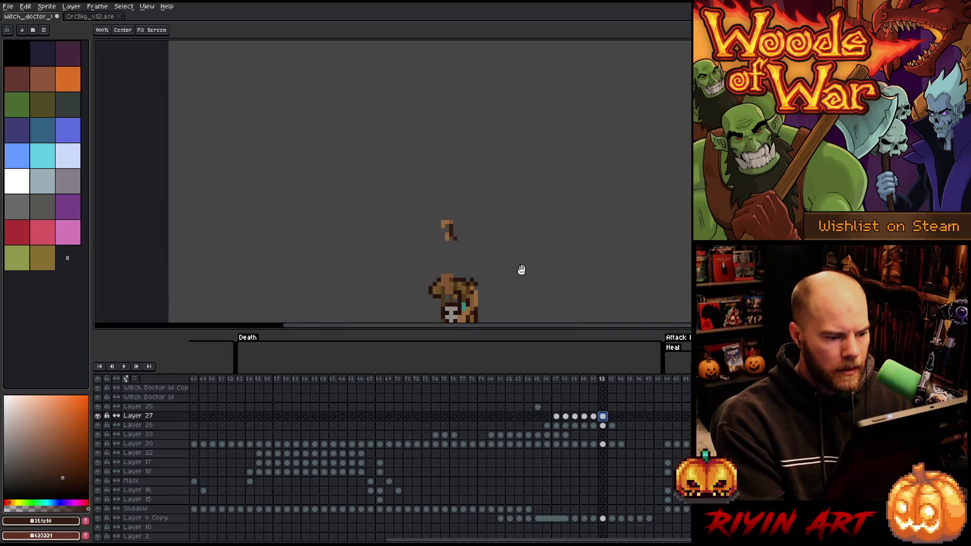
pyautogui.moveTo(521, 269); pyautogui.dragTo(500, 147)
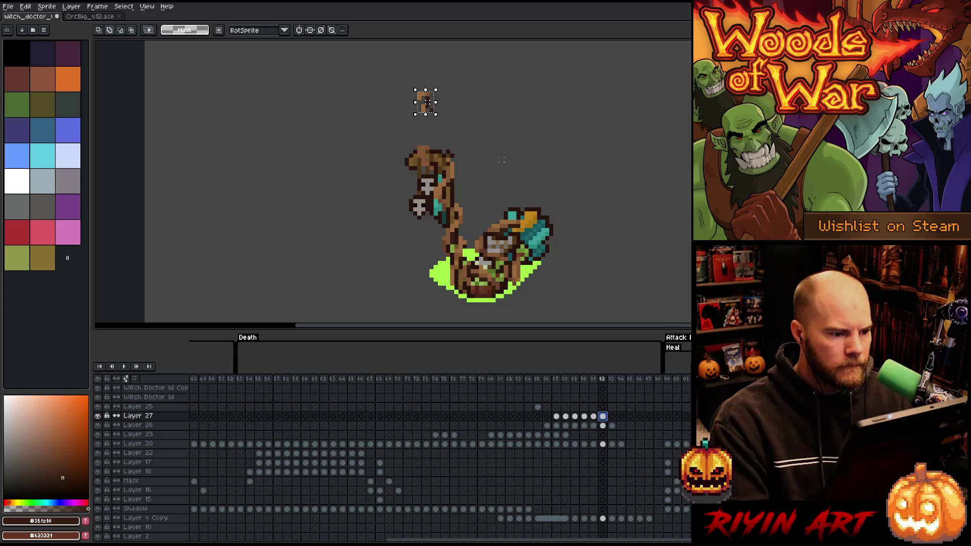
pyautogui.moveTo(427, 102); pyautogui.dragTo(428, 164)
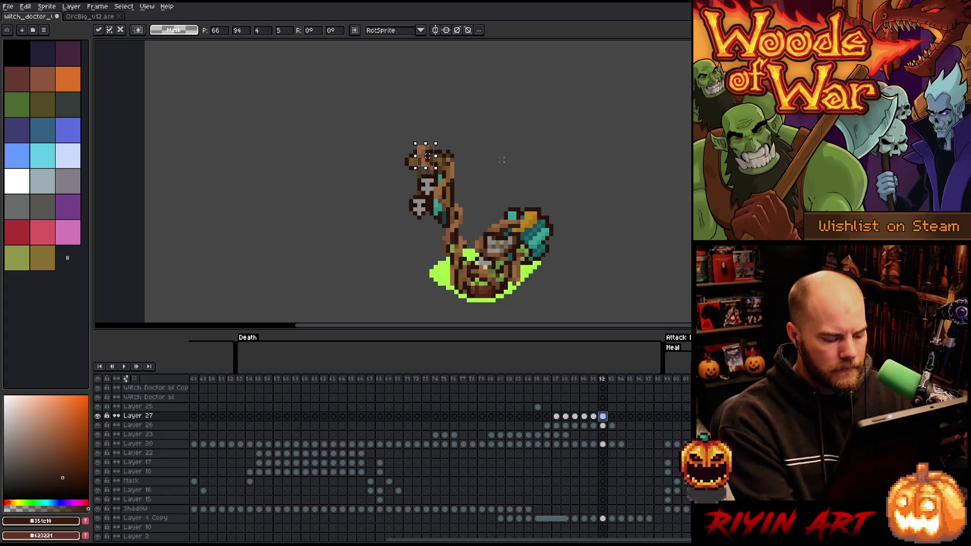
pyautogui.click(501, 160)
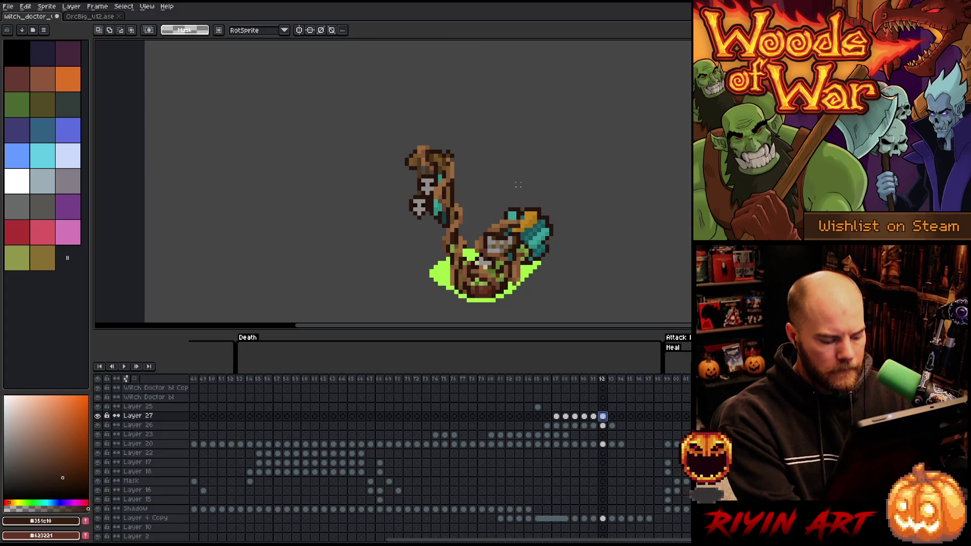
pyautogui.click(612, 420)
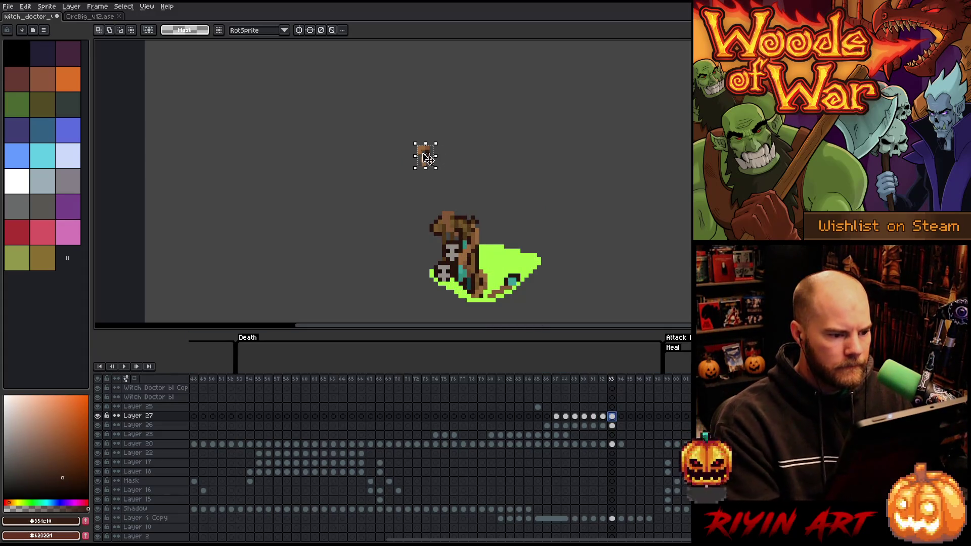
pyautogui.moveTo(426, 156); pyautogui.dragTo(436, 183)
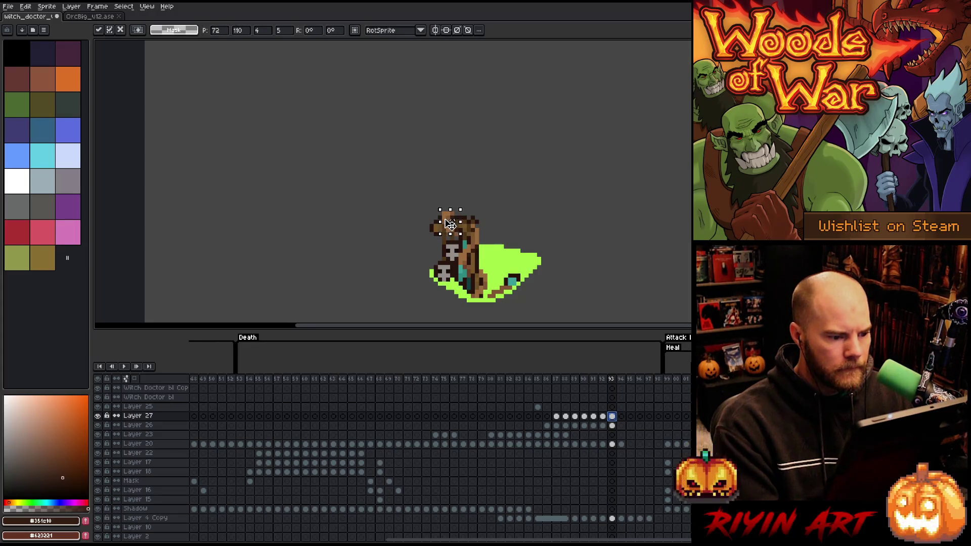
pyautogui.click(621, 416)
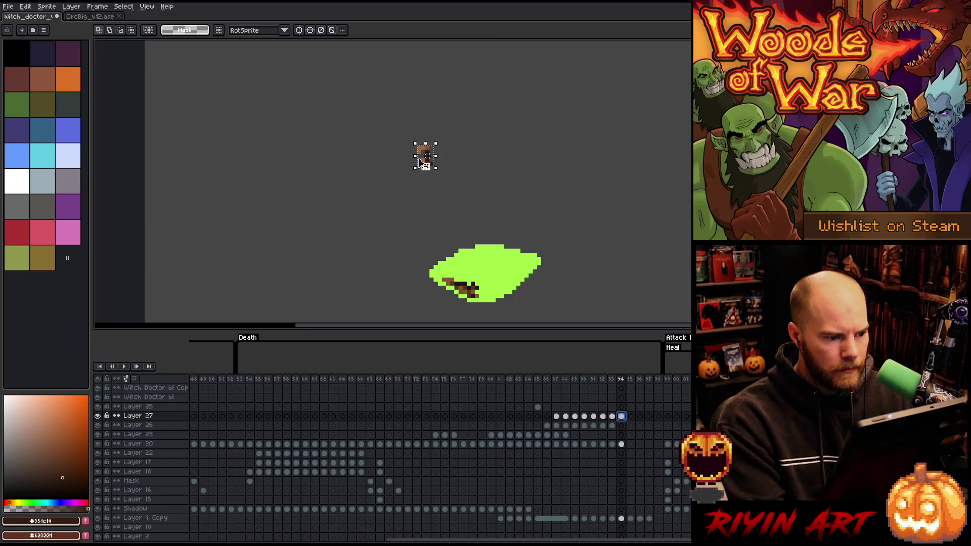
pyautogui.moveTo(420, 163); pyautogui.dragTo(438, 198)
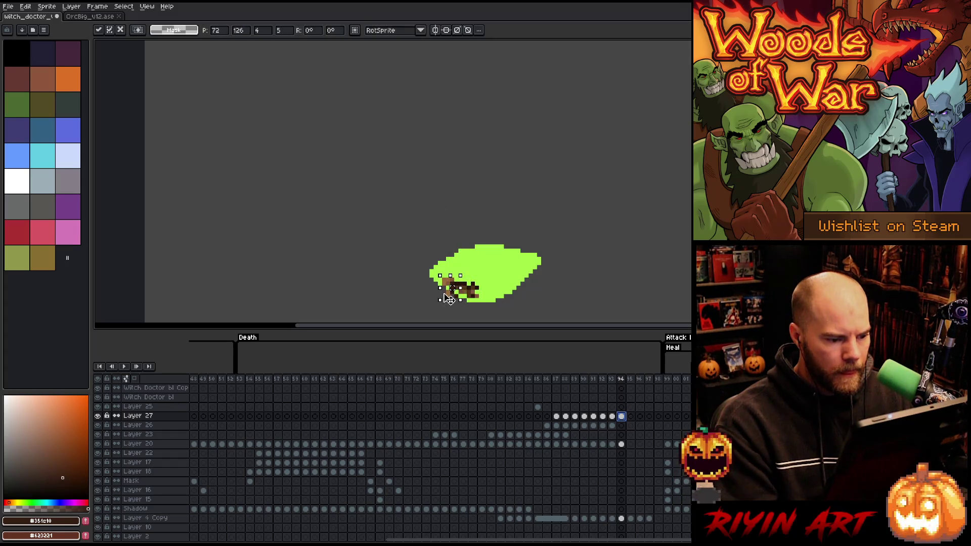
pyautogui.click(456, 308)
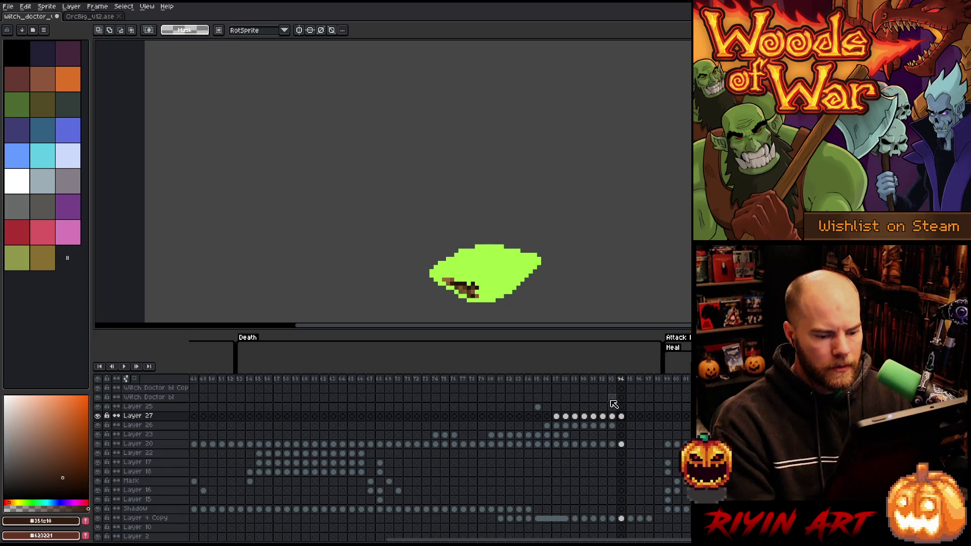
pyautogui.click(473, 380)
# - Save the sprite, play the Death animation from its start, then select Layer 25's frame-85 cel
pyautogui.scroll(-2, 414, 249)
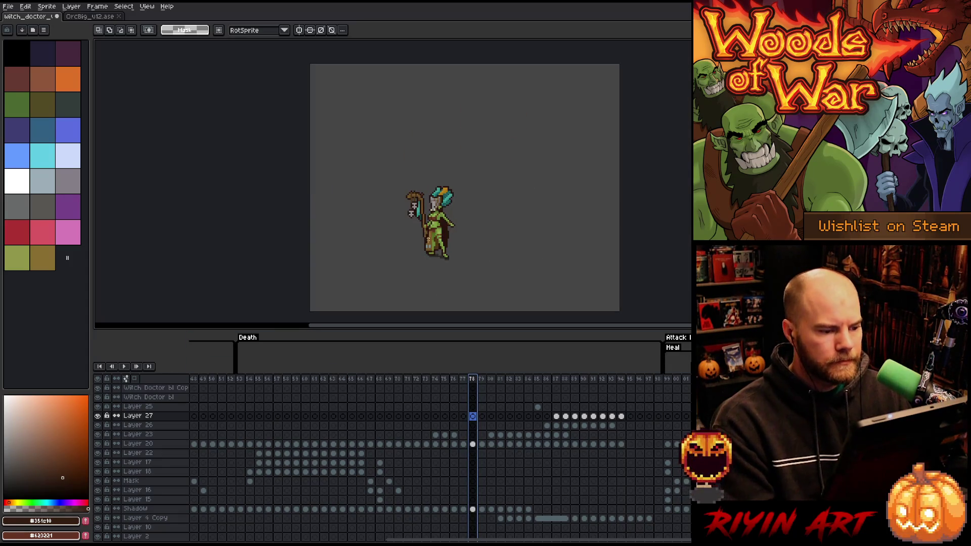
pyautogui.hotkey('ctrl', 's')
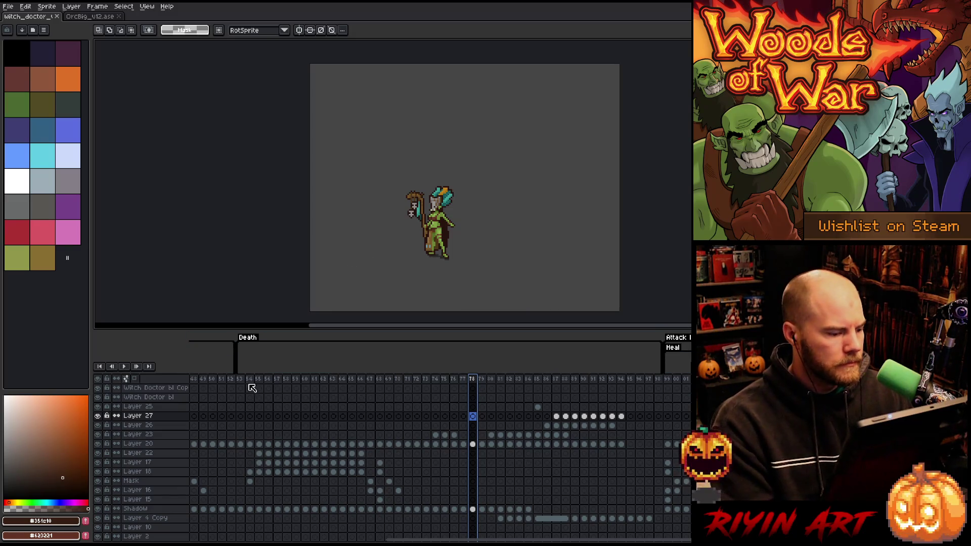
pyautogui.click(240, 380)
pyautogui.press('Return')
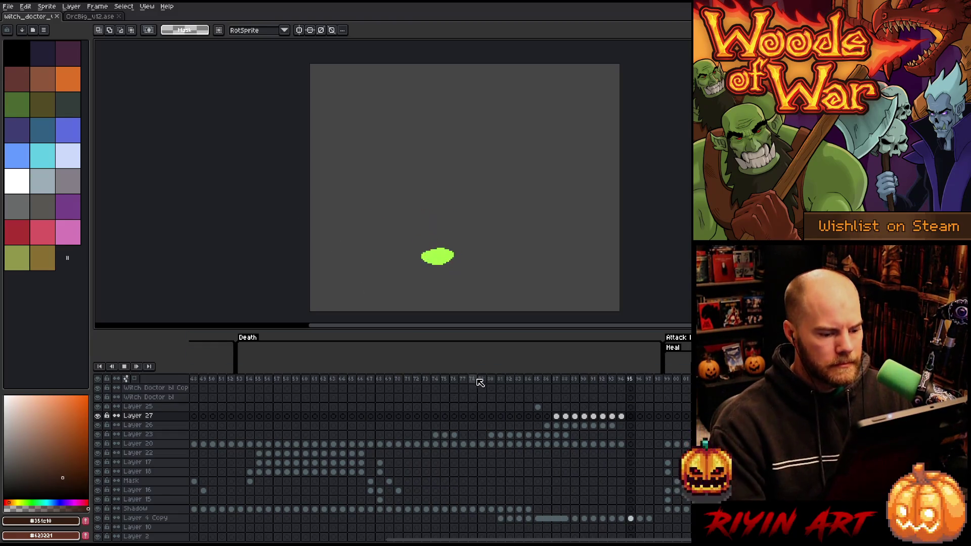
pyautogui.click(537, 408)
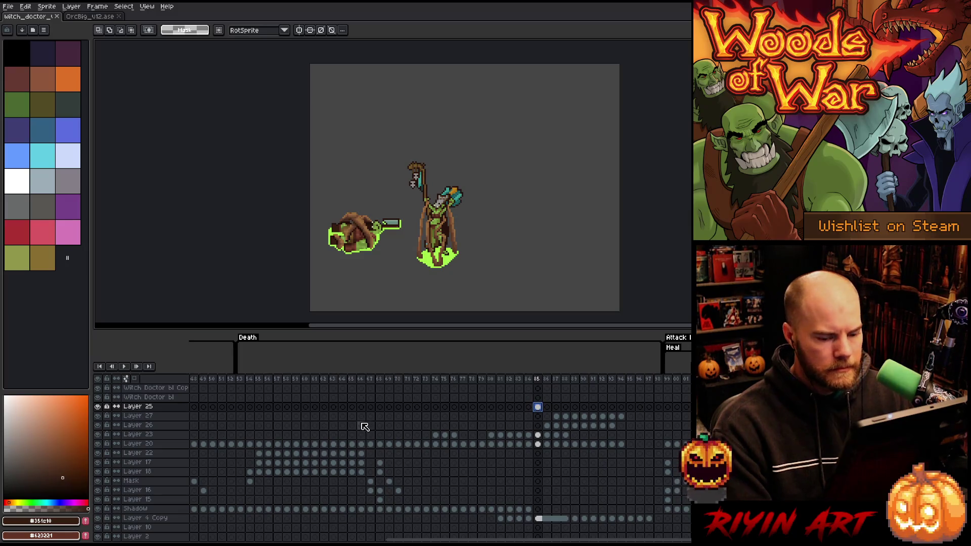
pyautogui.moveTo(457, 539)
pyautogui.mouseDown()
pyautogui.moveTo(688, 537)
pyautogui.moveTo(435, 538)
pyautogui.mouseUp()
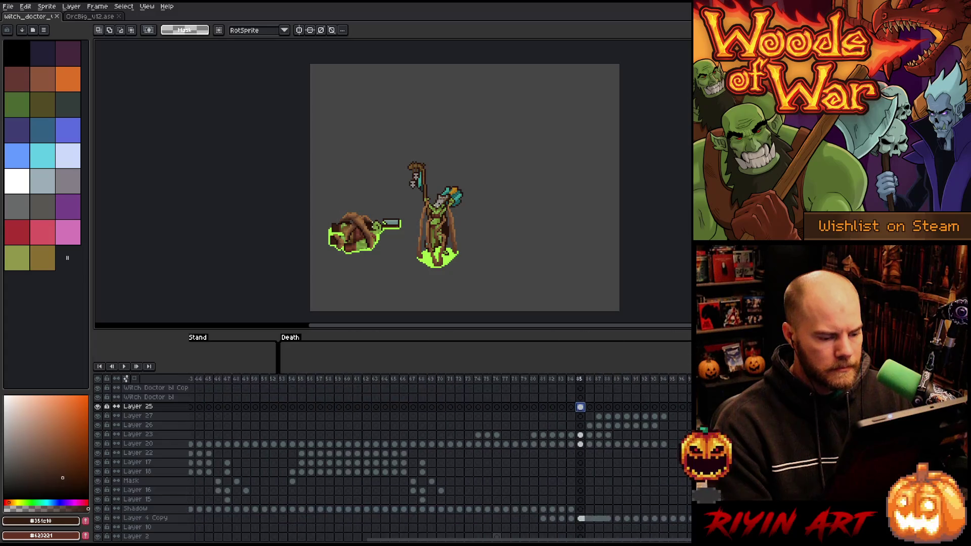
# - Delete Layer 25 and play the animation starting from frame 53
pyautogui.rightClick(154, 412)
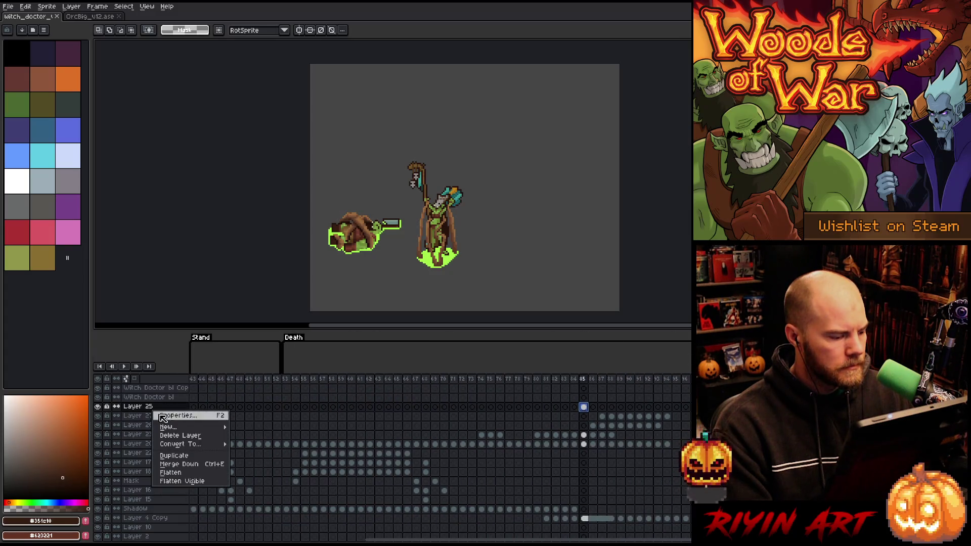
pyautogui.click(176, 436)
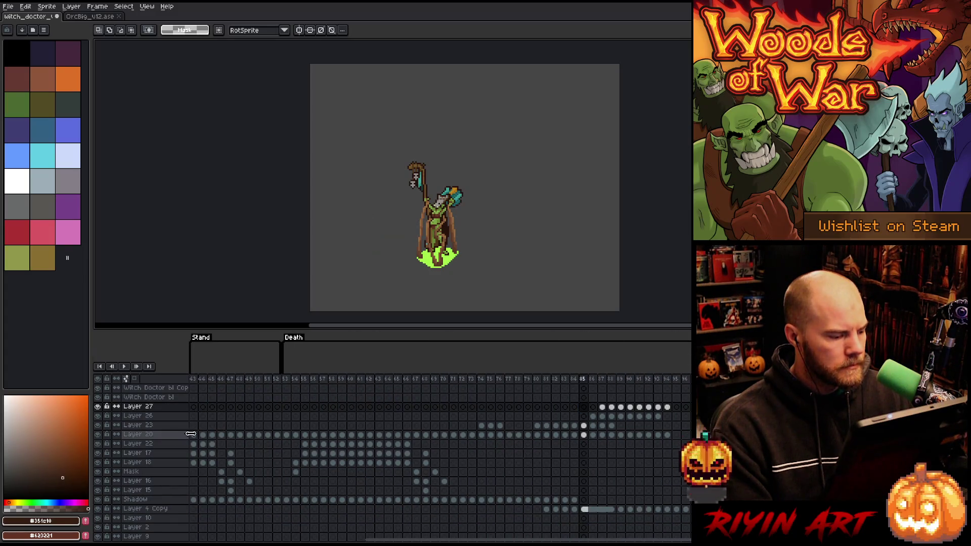
pyautogui.click(286, 379)
pyautogui.hotkey('ctrl', 'c')
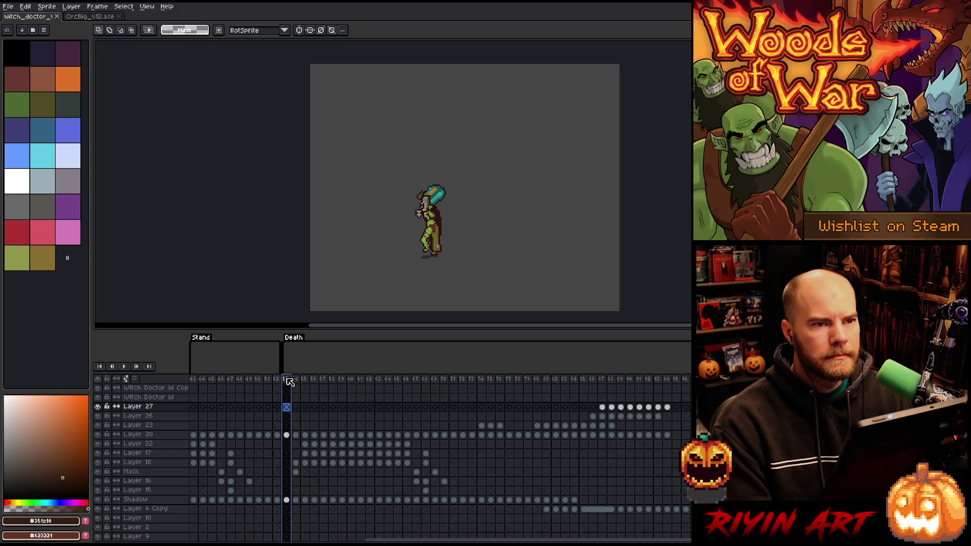
pyautogui.press('Return')
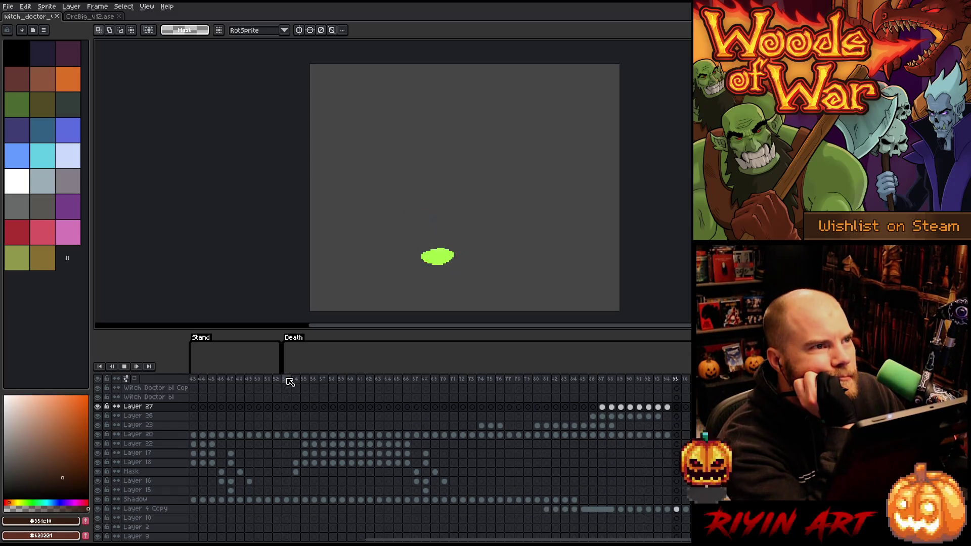
pyautogui.scroll(3, 412, 223)
pyautogui.scroll(-2, 410, 227)
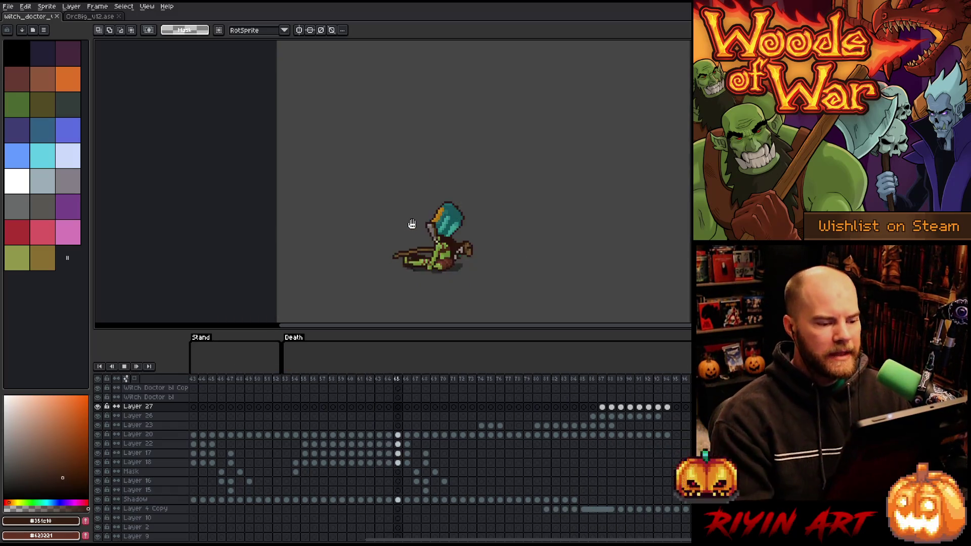
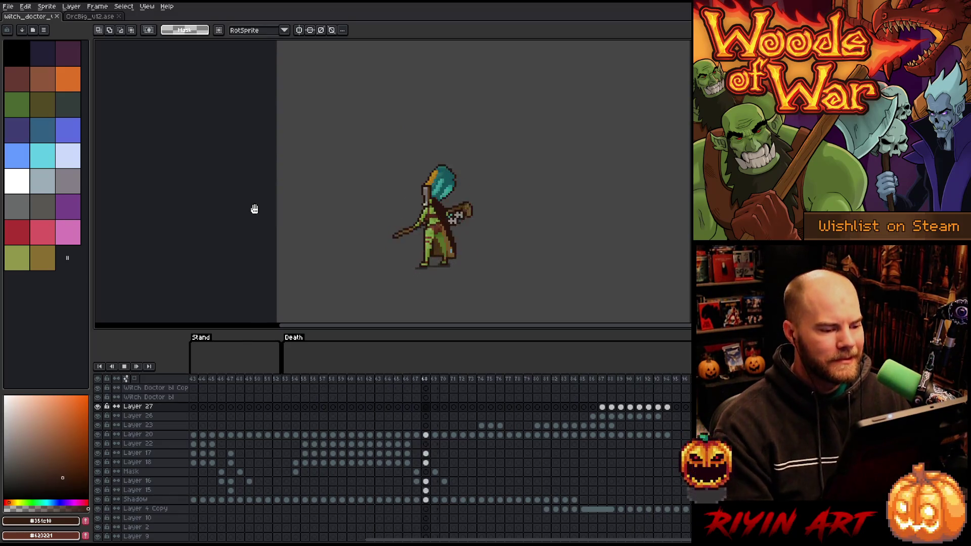
# - Play the witch doctor's Death animation zoomed in with the timeline hidden
pyautogui.press('Return')
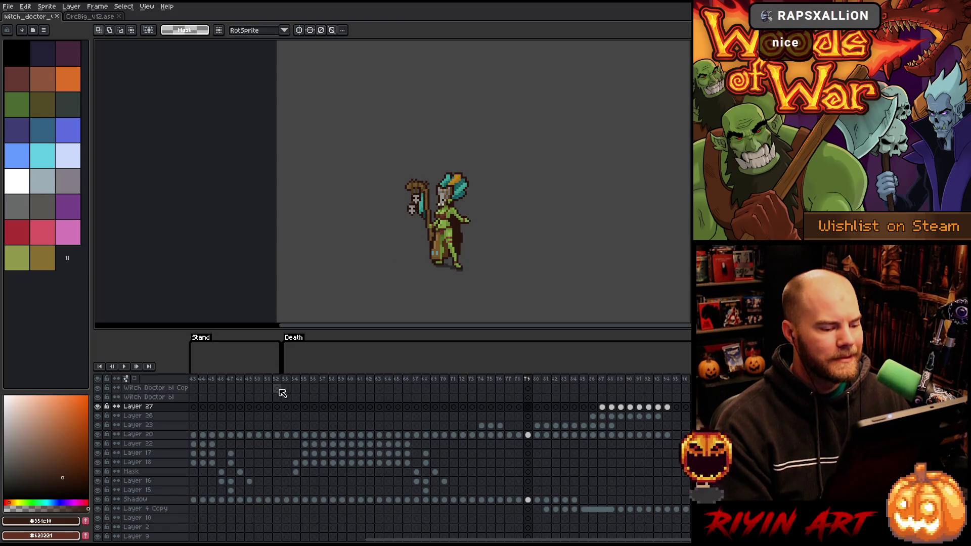
pyautogui.click(288, 385)
pyautogui.press('Return')
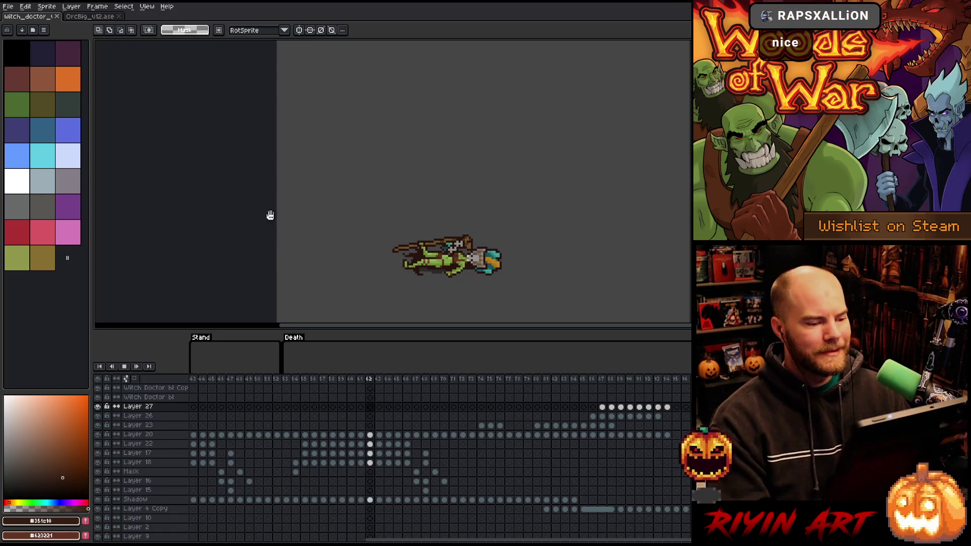
pyautogui.scroll(2, 388, 225)
pyautogui.press('Tab')
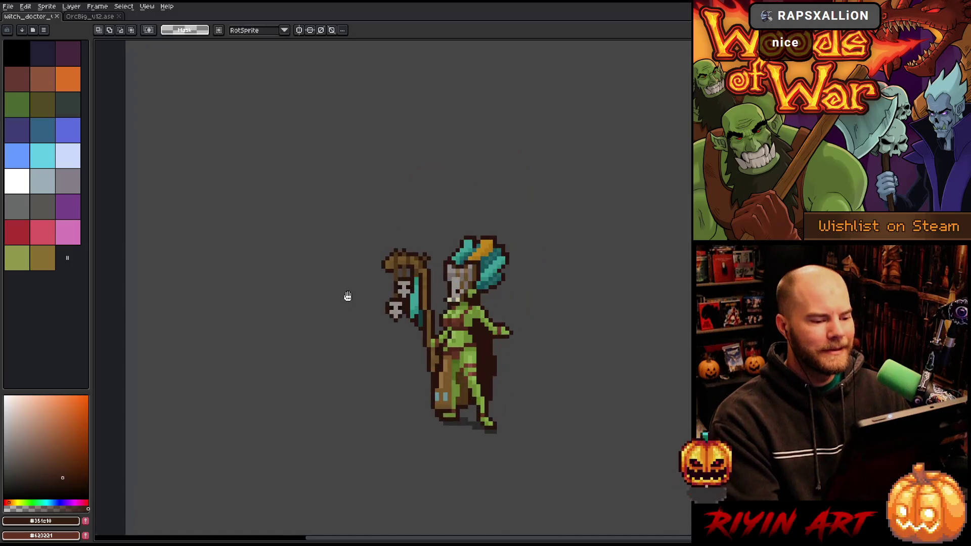
pyautogui.scroll(2, 347, 298)
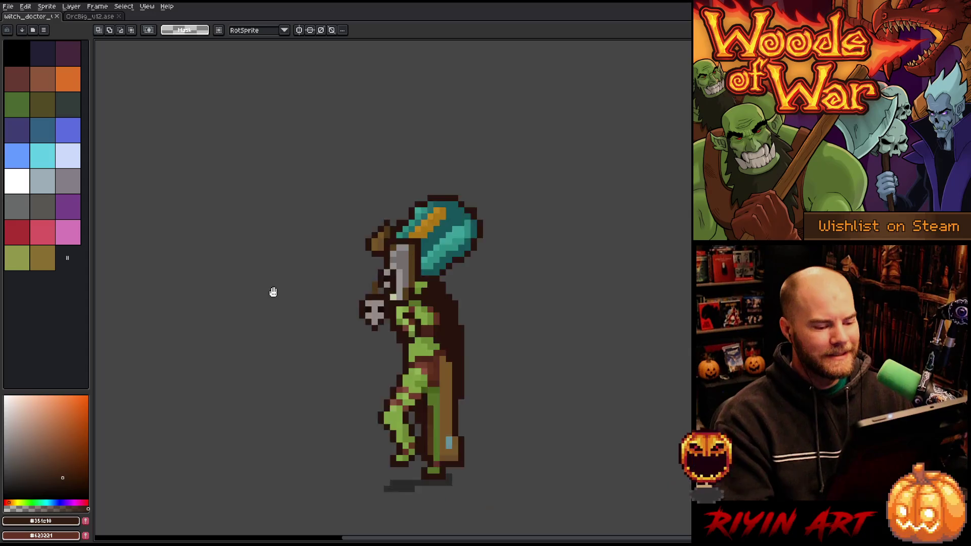
pyautogui.scroll(-3, 280, 287)
# - Restore the timeline, recentre the sprite, and replay the Death animation from its start
pyautogui.press('Tab')
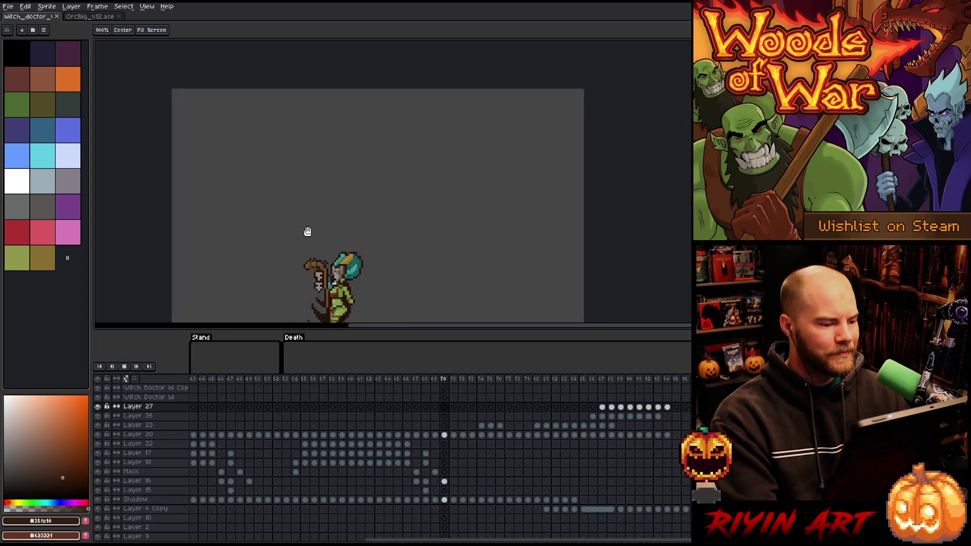
pyautogui.moveTo(303, 232); pyautogui.dragTo(358, 162)
pyautogui.scroll(-1, 347, 212)
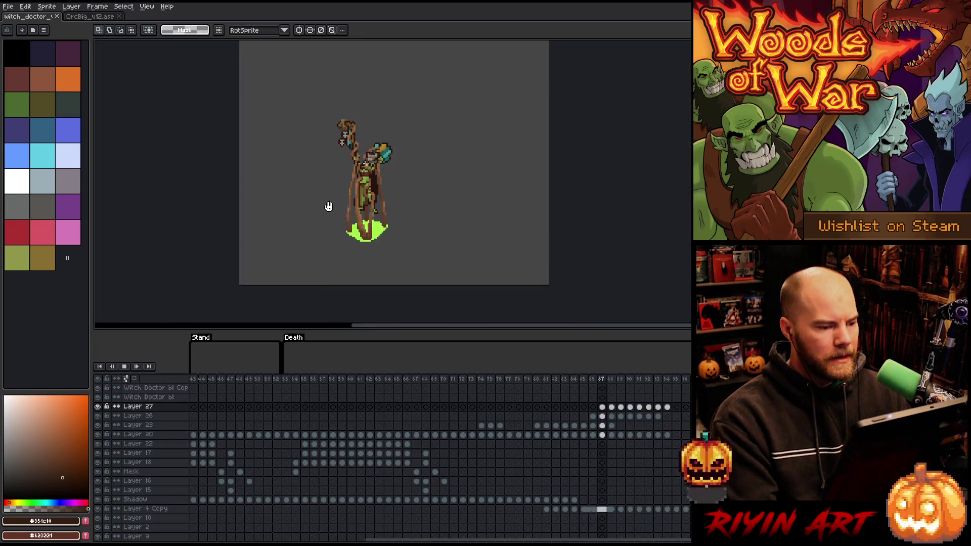
pyautogui.click(397, 357)
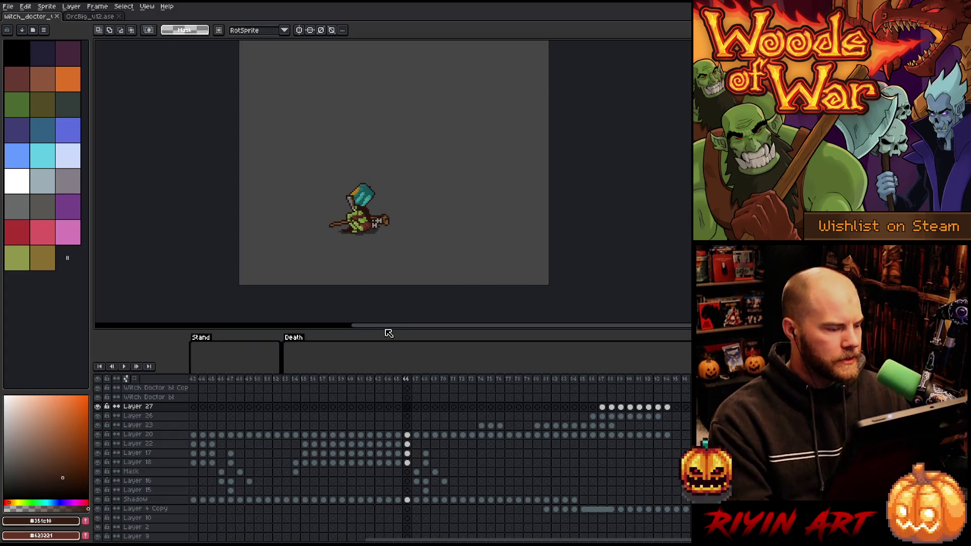
pyautogui.press('Return')
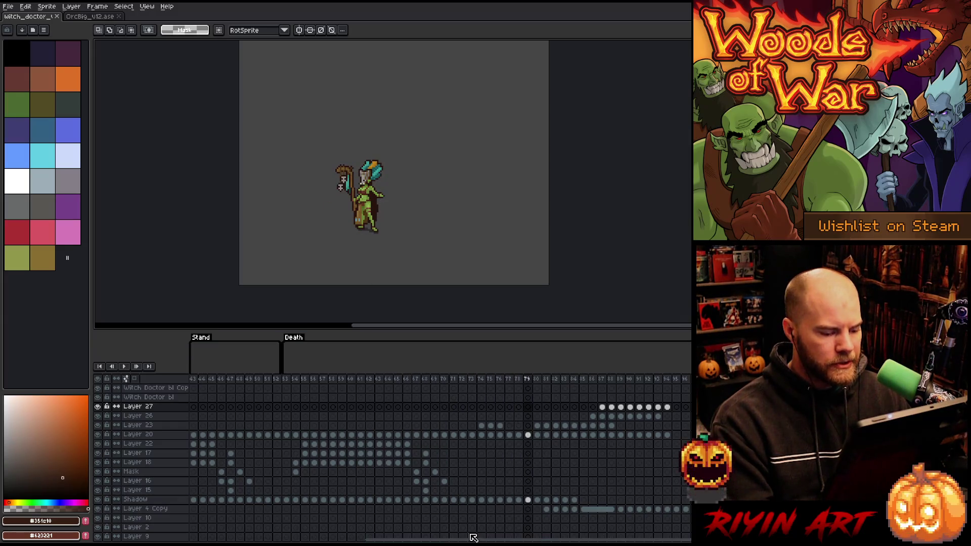
pyautogui.press('Return')
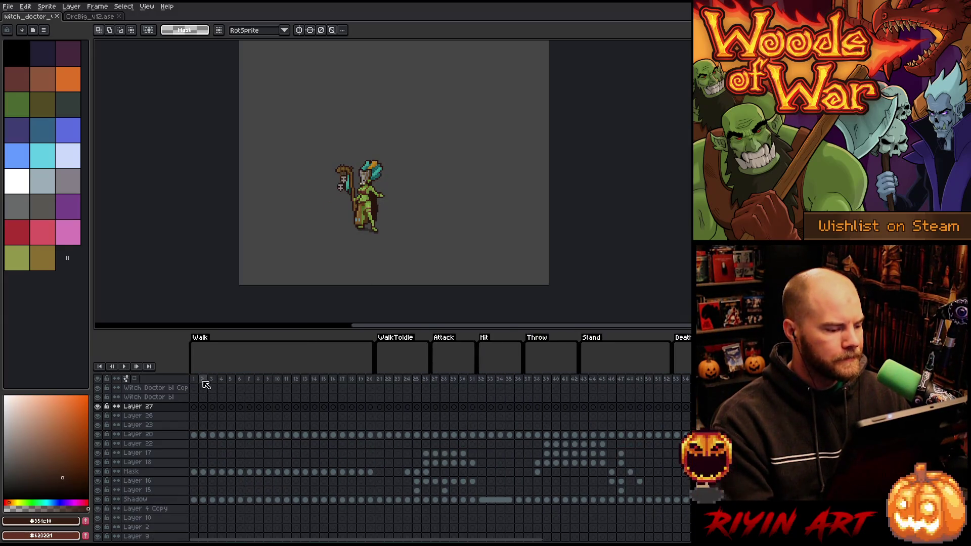
# - Play the Walk animation enlarged, select frames 21–37, and jump ahead to the Heal frames
pyautogui.press('Return')
pyautogui.scroll(1, 311, 221)
pyautogui.scroll(1, 347, 202)
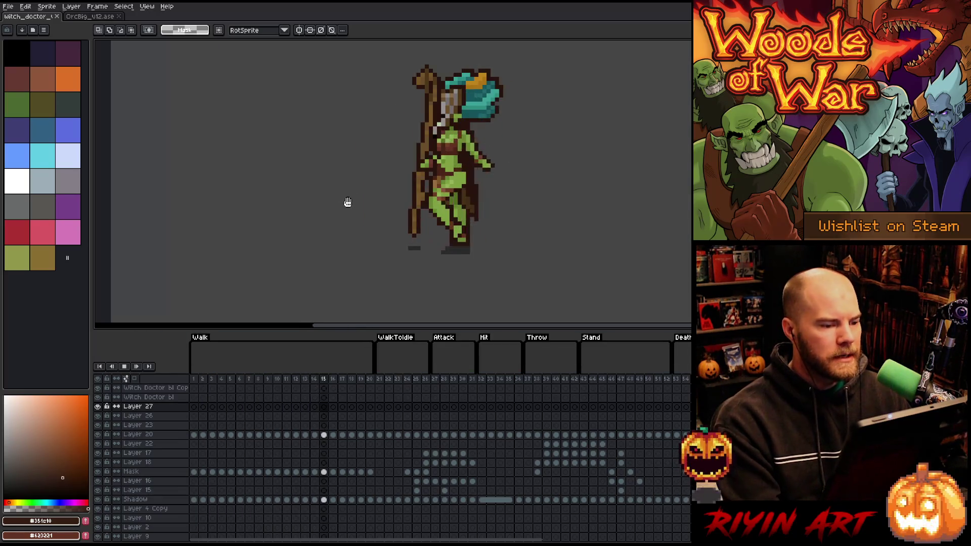
pyautogui.moveTo(381, 180); pyautogui.dragTo(368, 227)
pyautogui.scroll(-1, 368, 228)
pyautogui.scroll(-1, 368, 229)
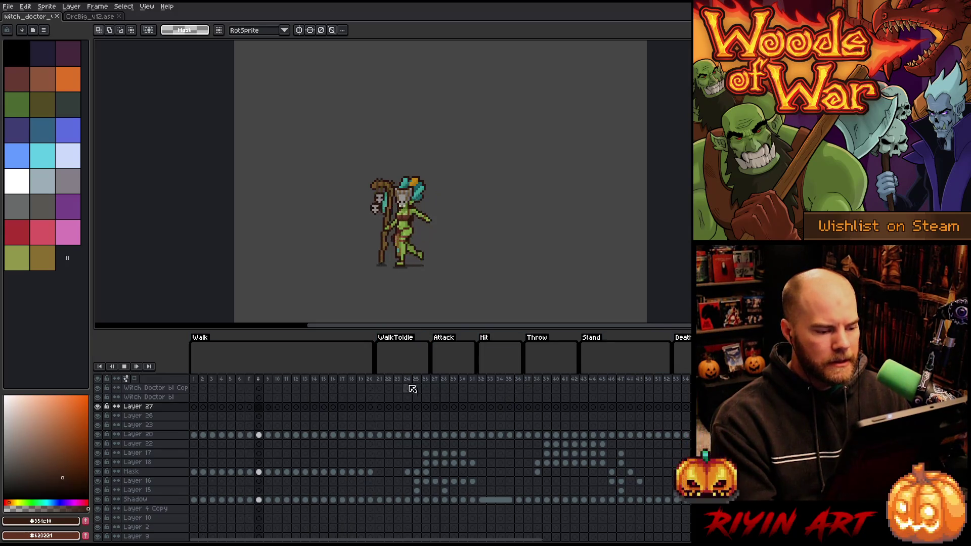
pyautogui.moveTo(382, 381)
pyautogui.mouseDown()
pyautogui.moveTo(691, 378)
pyautogui.moveTo(509, 380)
pyautogui.moveTo(635, 382)
pyautogui.mouseUp()
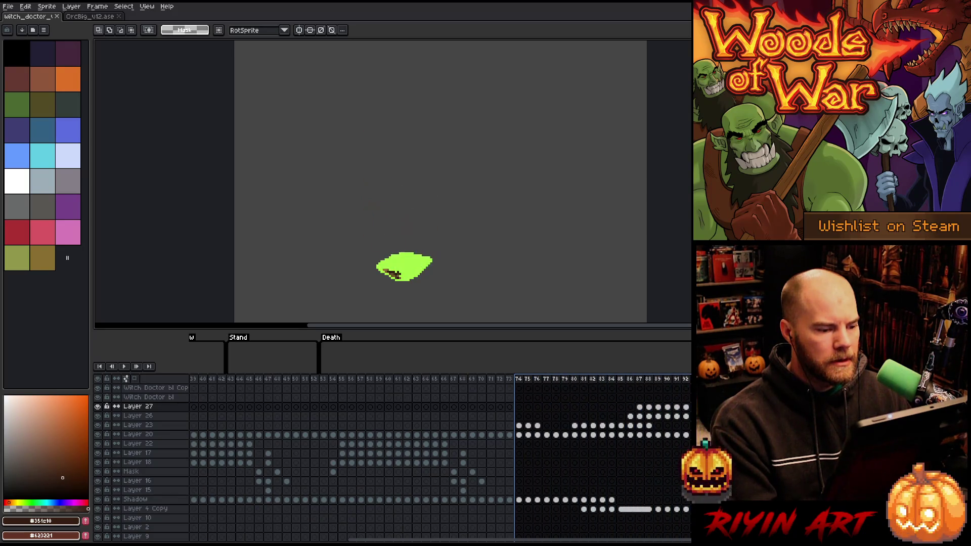
pyautogui.press('Return')
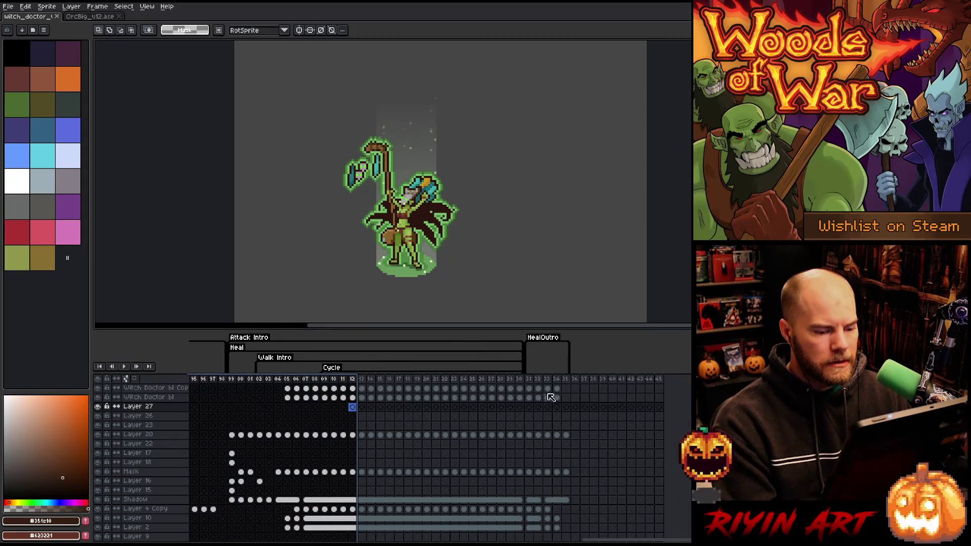
# - Select frames 16–35, scroll the timeline back to frame 1, and play WalkToIdle
pyautogui.moveTo(568, 388); pyautogui.dragTo(390, 392)
pyautogui.moveTo(668, 540); pyautogui.dragTo(48, 541)
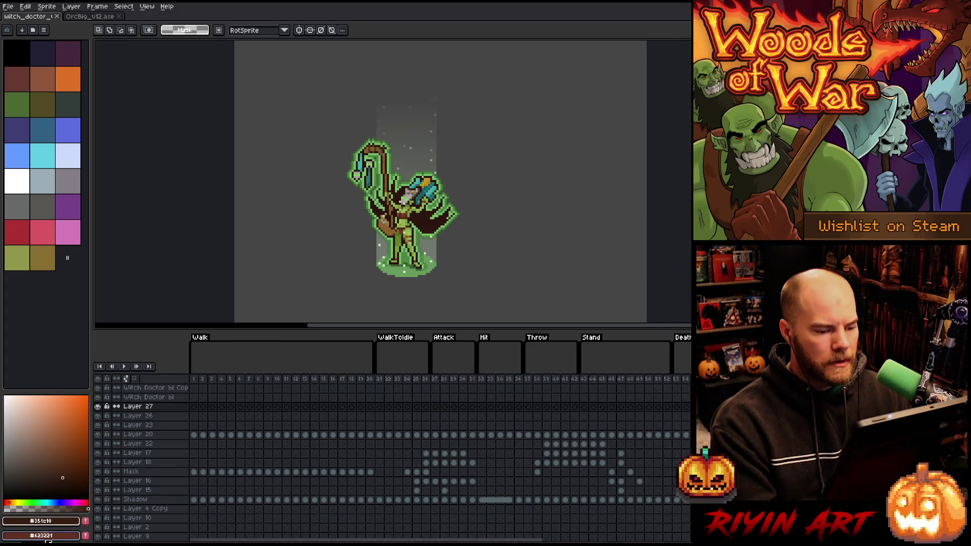
pyautogui.click(380, 380)
pyautogui.press('Return')
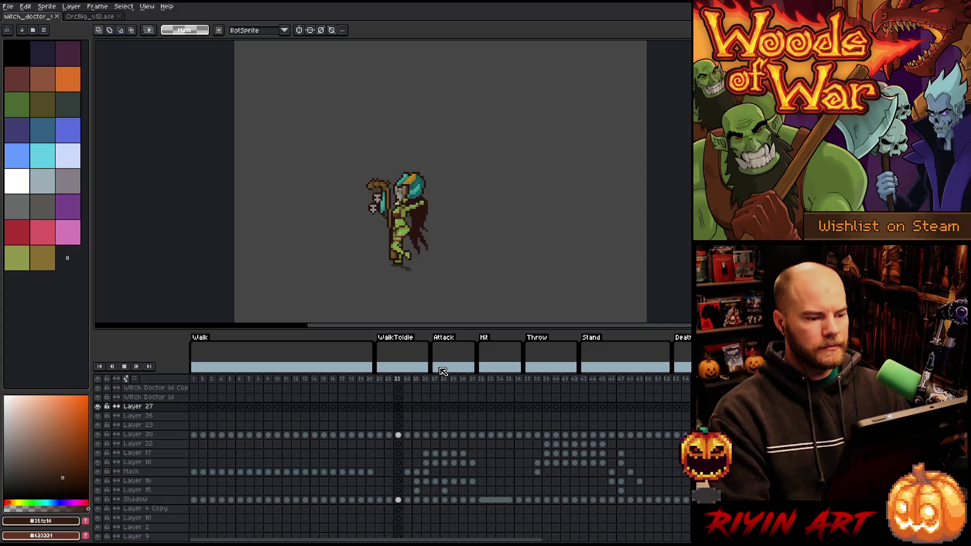
# - Zoom in on the centred sprite, switch to rectangular selection, and enter the Death animation
pyautogui.scroll(1, 360, 226)
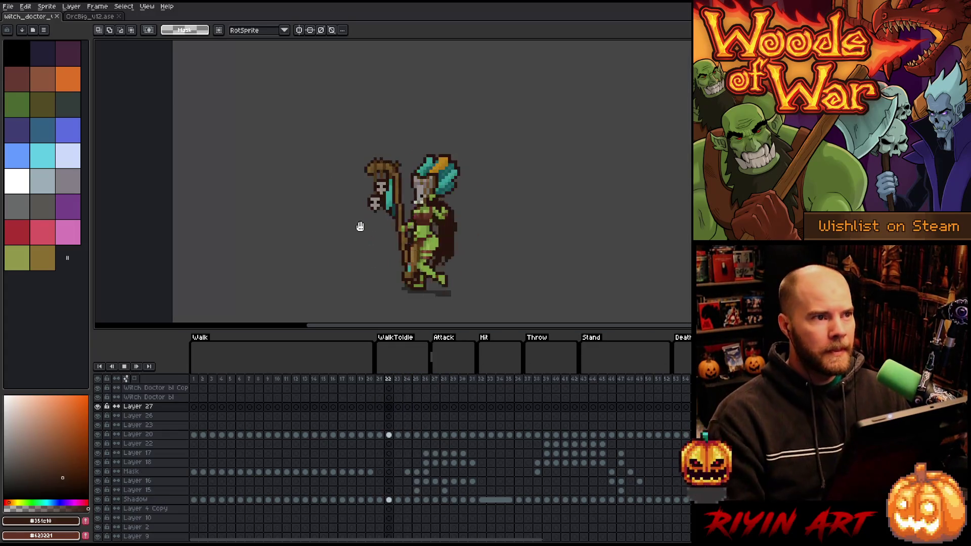
pyautogui.scroll(1, 360, 227)
pyautogui.moveTo(505, 213); pyautogui.dragTo(466, 200)
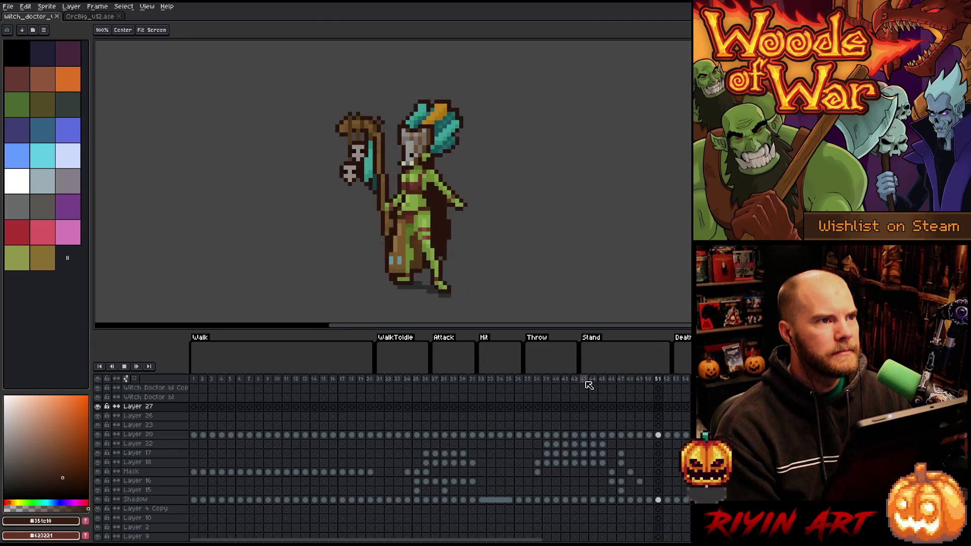
pyautogui.press('m')
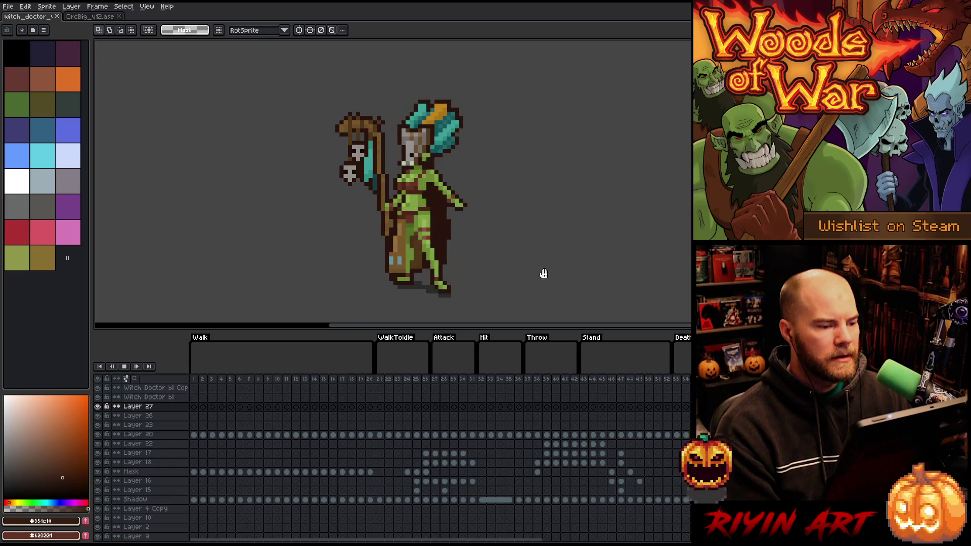
pyautogui.press('Return')
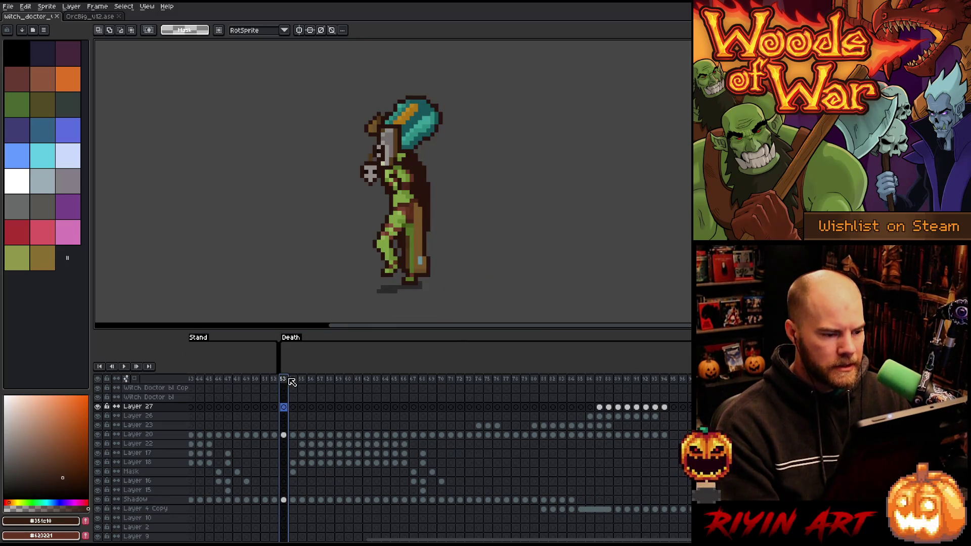
# - Play the Death animation from its start, then zoom out and scroll the timeline back
pyautogui.press('Return')
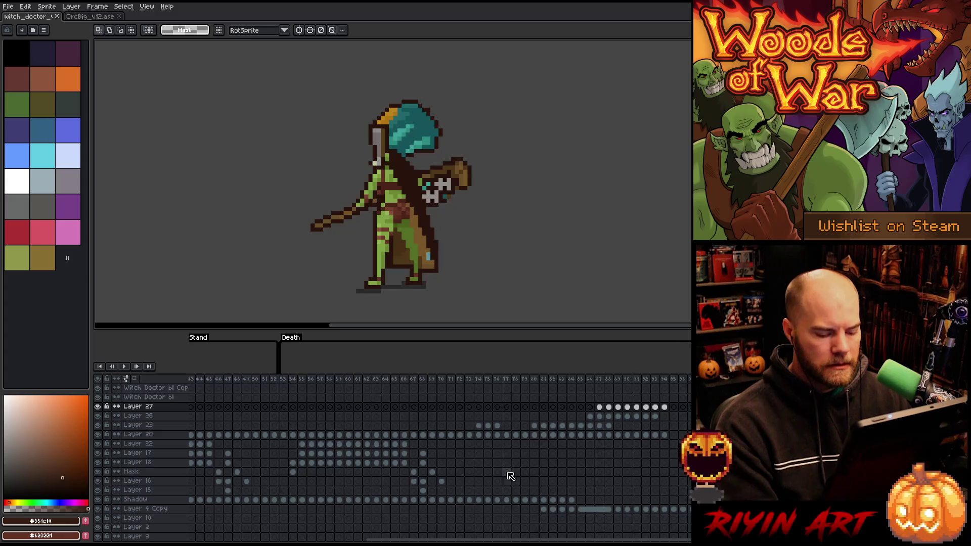
pyautogui.scroll(-1, 391, 267)
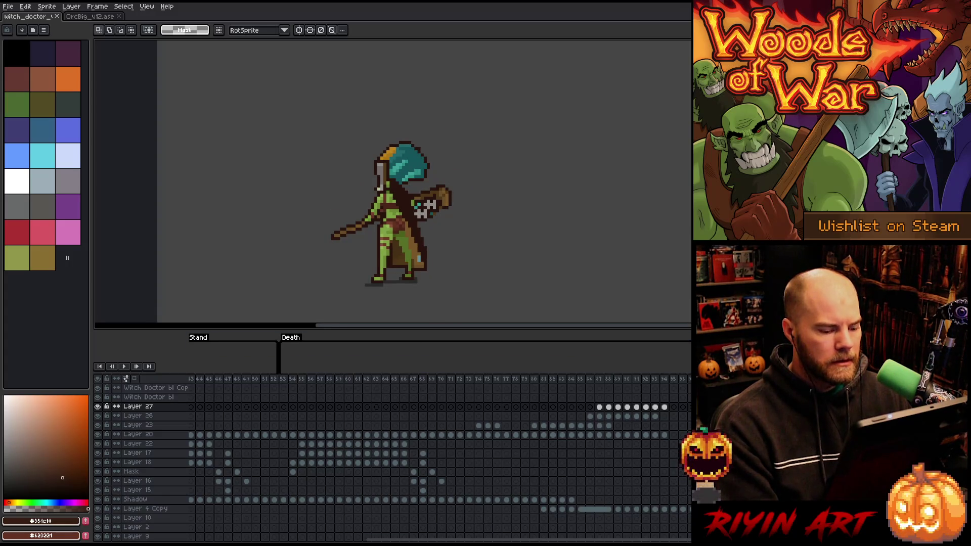
pyautogui.moveTo(485, 541); pyautogui.dragTo(311, 542)
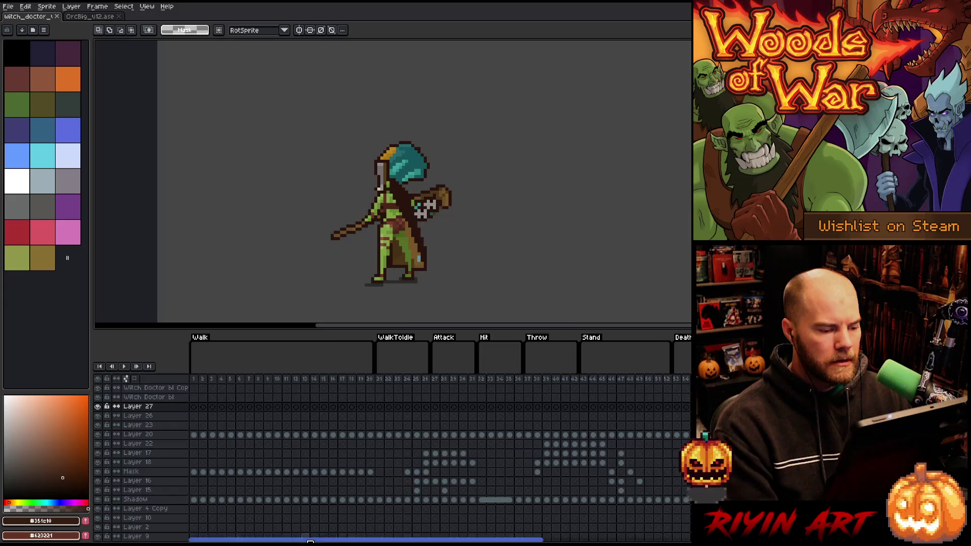
# - Play the Walk animation from frame 7, then jump to the Attack animation
pyautogui.click(249, 379)
pyautogui.press('Return')
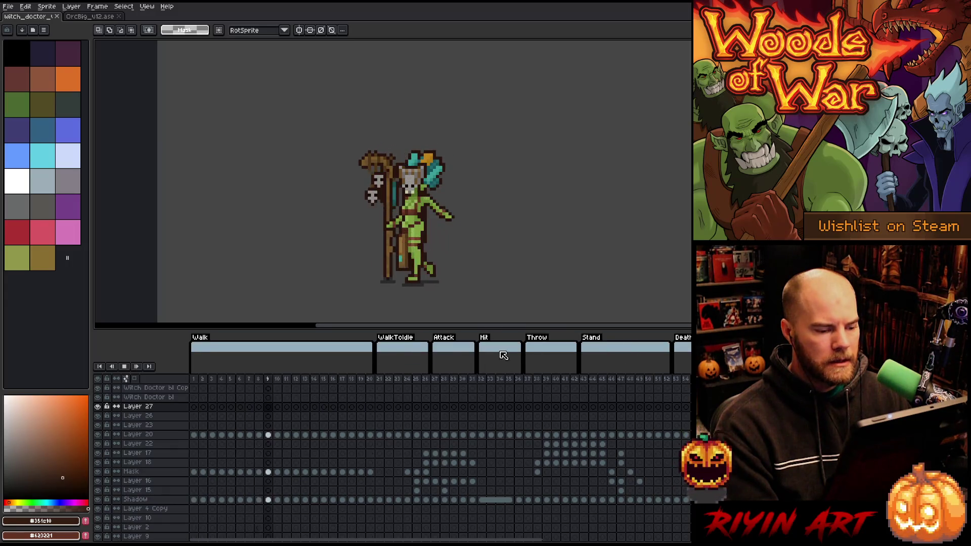
pyautogui.click(442, 374)
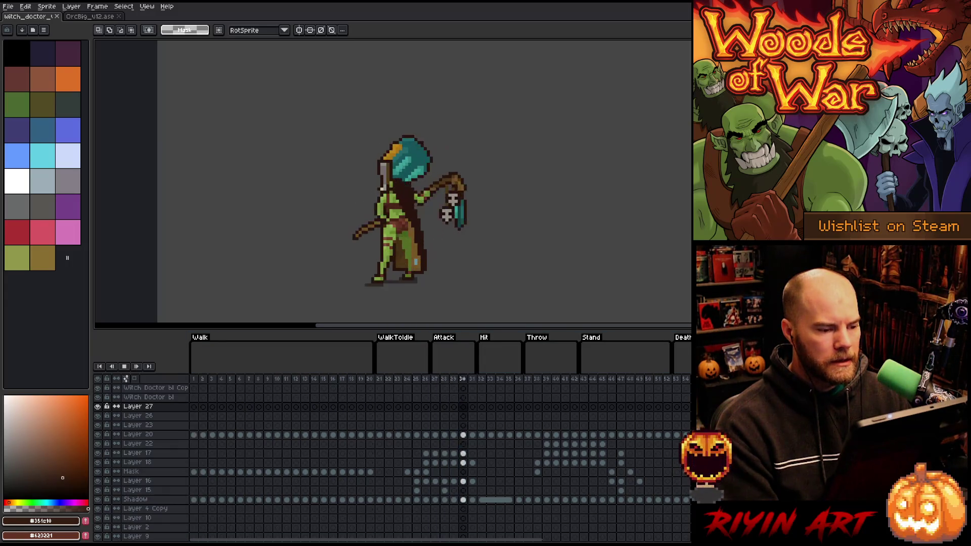
pyautogui.moveTo(442, 539); pyautogui.dragTo(554, 538)
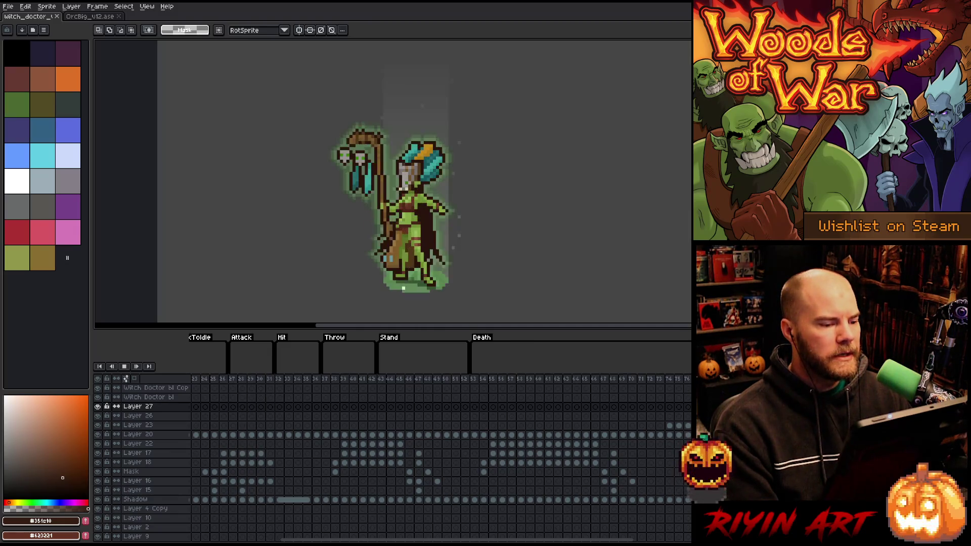
# - View the glowing Cycle frames, then stop and replay the Death animation zoomed in
pyautogui.click(618, 407)
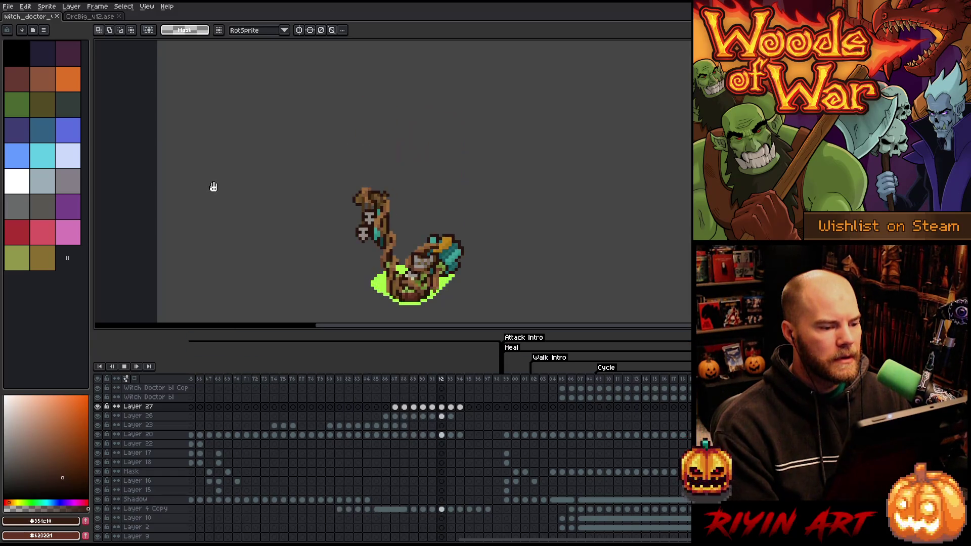
pyautogui.press('Return')
pyautogui.click(590, 381)
pyautogui.press('Return')
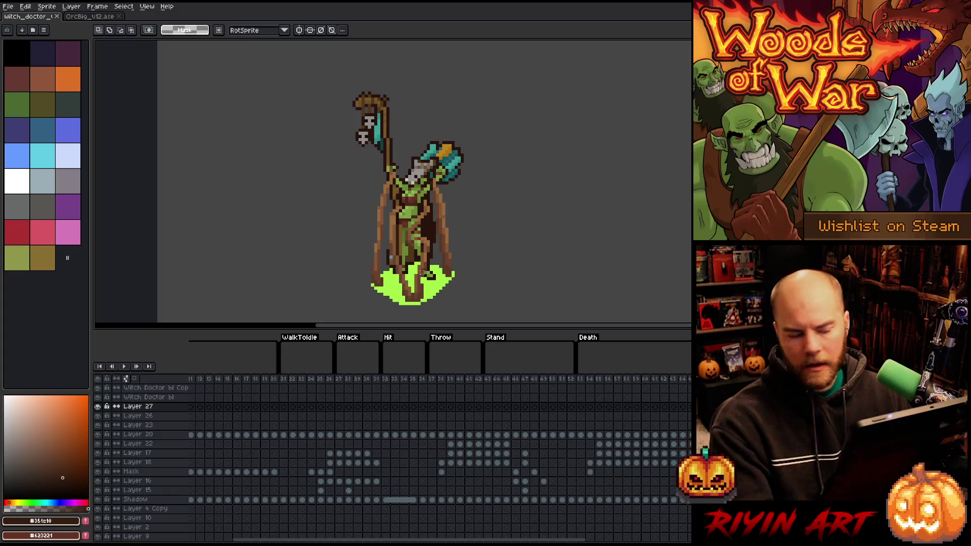
pyautogui.scroll(2, 422, 272)
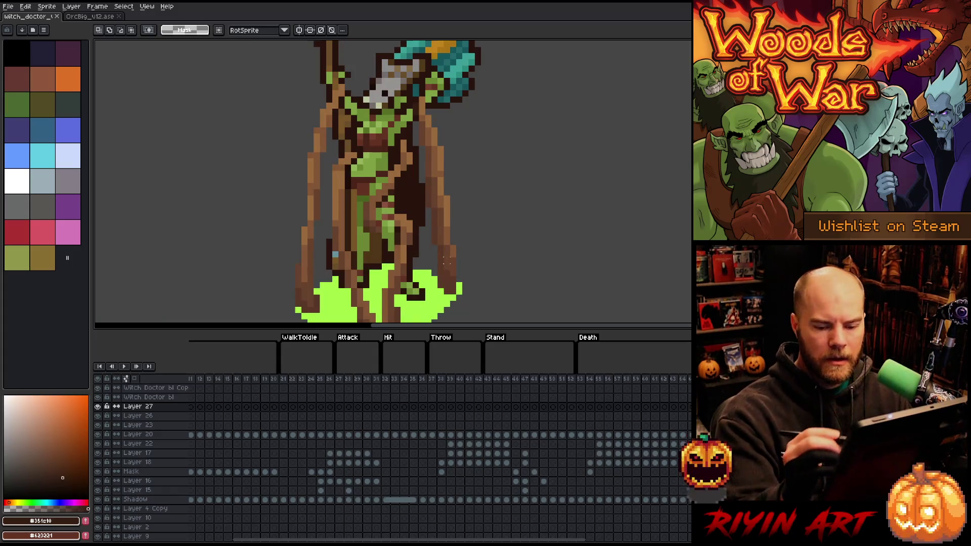
# - Switch to the pencil on Layer 23 and eyedrop the dark and lighter browns
pyautogui.press('b')
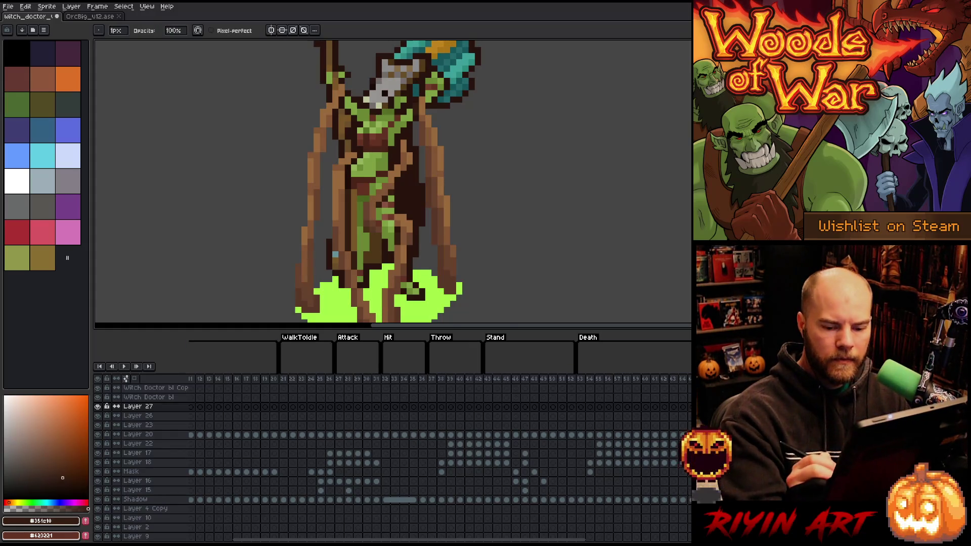
pyautogui.hotkey('alt', 'Down')
pyautogui.hotkey('alt', 'Down')
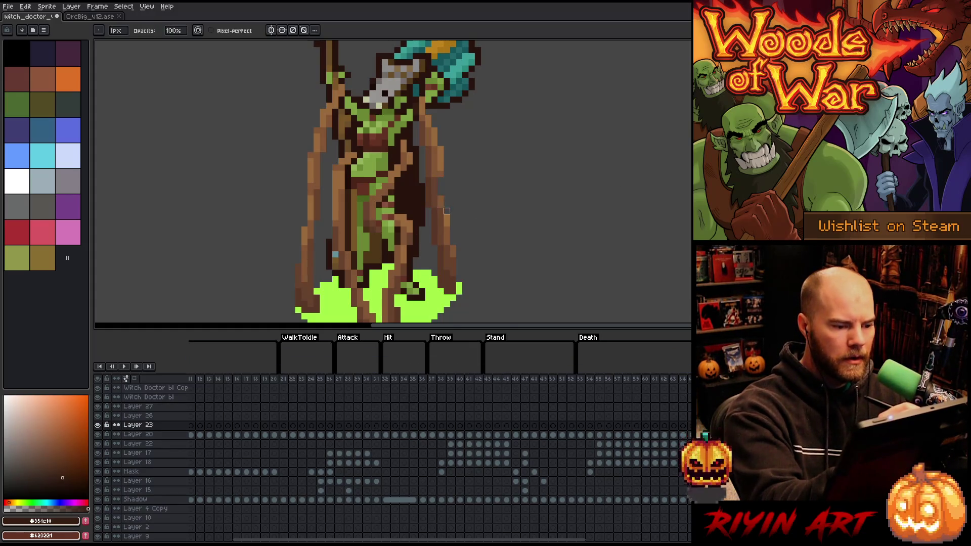
pyautogui.press('Right')
pyautogui.press('Left')
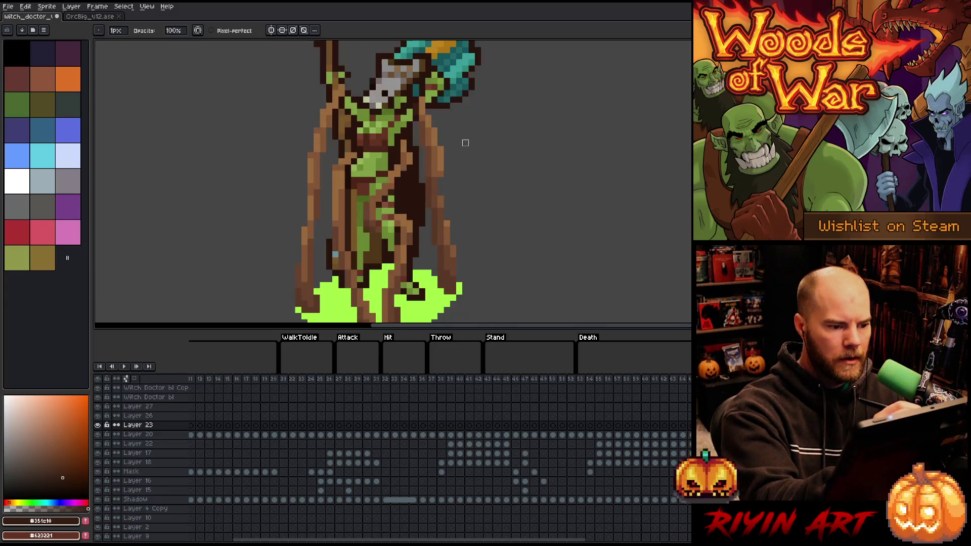
pyautogui.keyDown('alt'); pyautogui.click(443, 201); pyautogui.keyUp('alt')
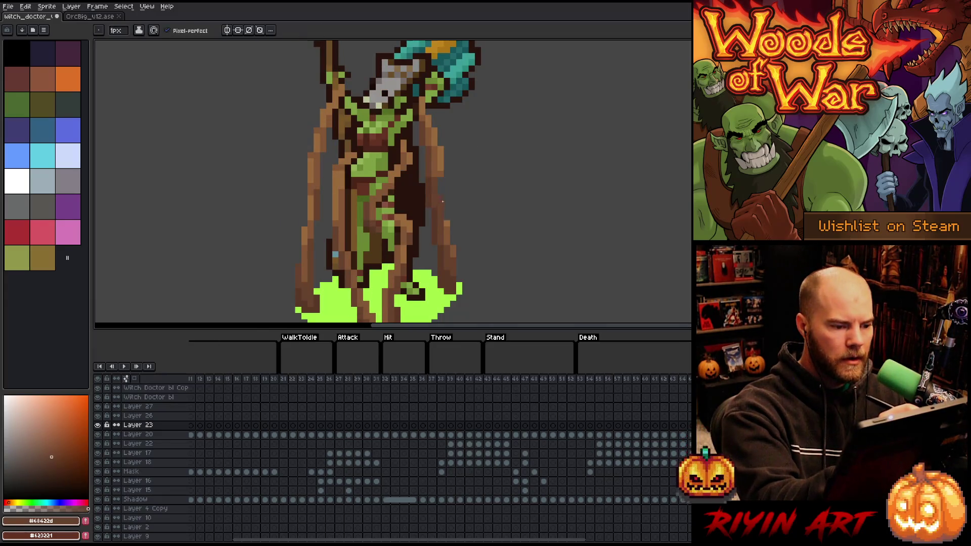
pyautogui.keyDown('alt'); pyautogui.click(447, 225); pyautogui.keyUp('alt')
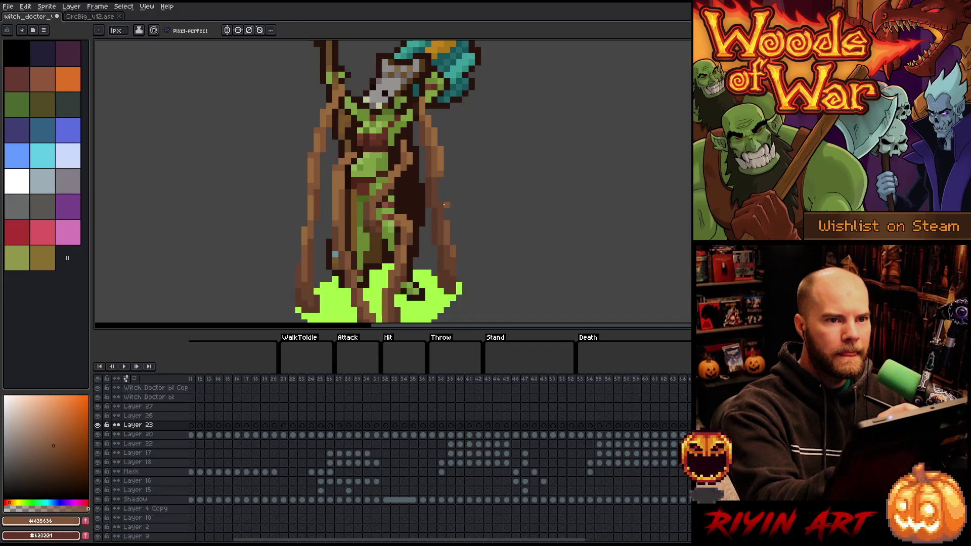
# - Flip between neighbouring frames to compare poses, settling on the staff-raised pose
pyautogui.press('Right')
pyautogui.press('Left')
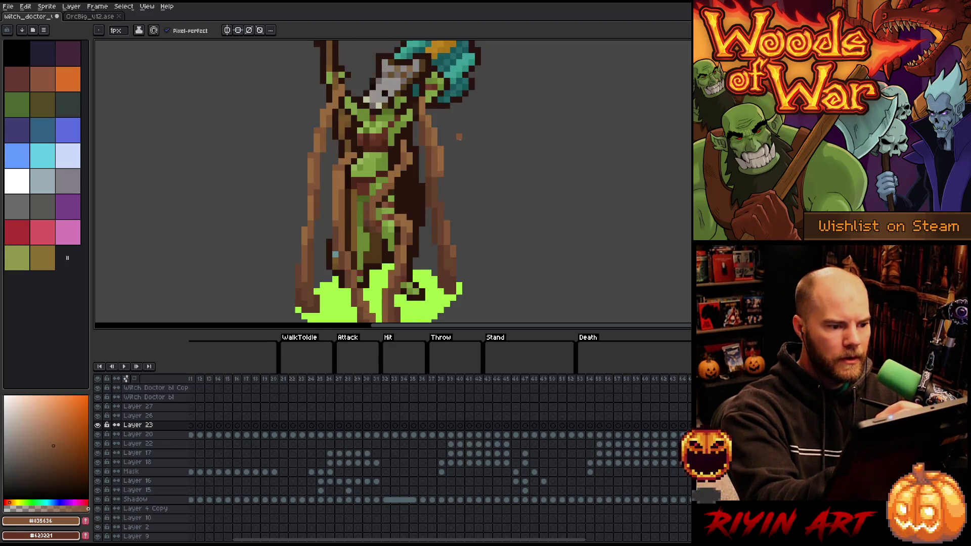
pyautogui.press('e')
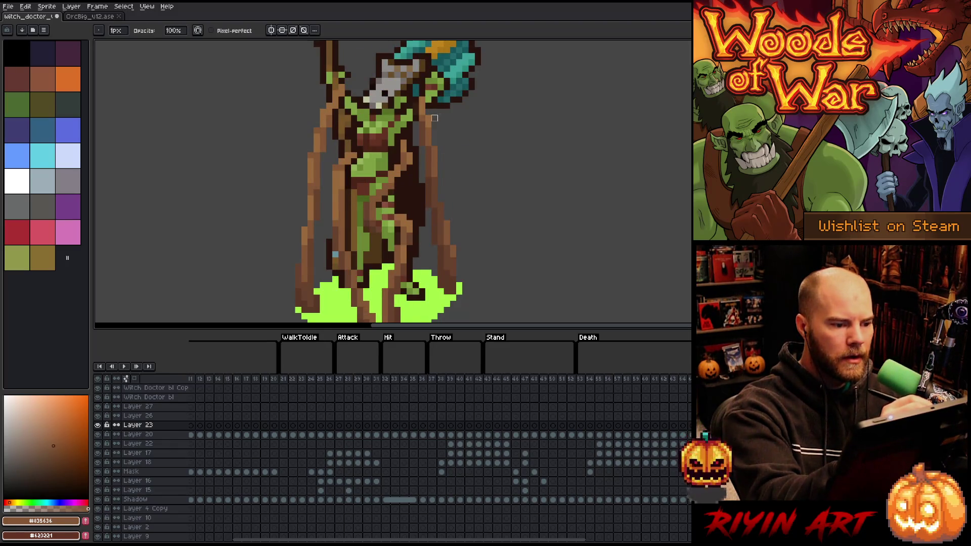
pyautogui.press('Right')
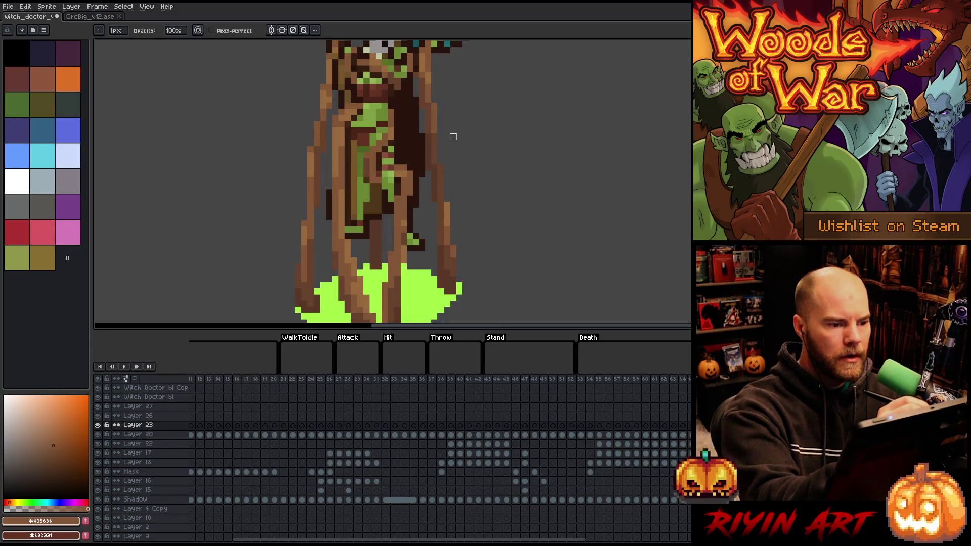
pyautogui.press('Right')
pyautogui.press('Left')
pyautogui.press('Left')
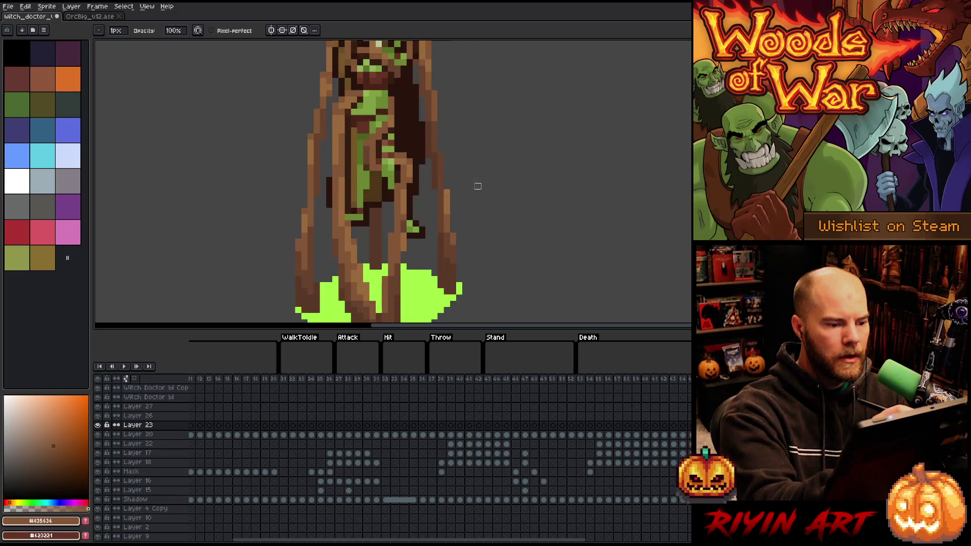
pyautogui.press('Right')
pyautogui.press('Right')
pyautogui.press('Left')
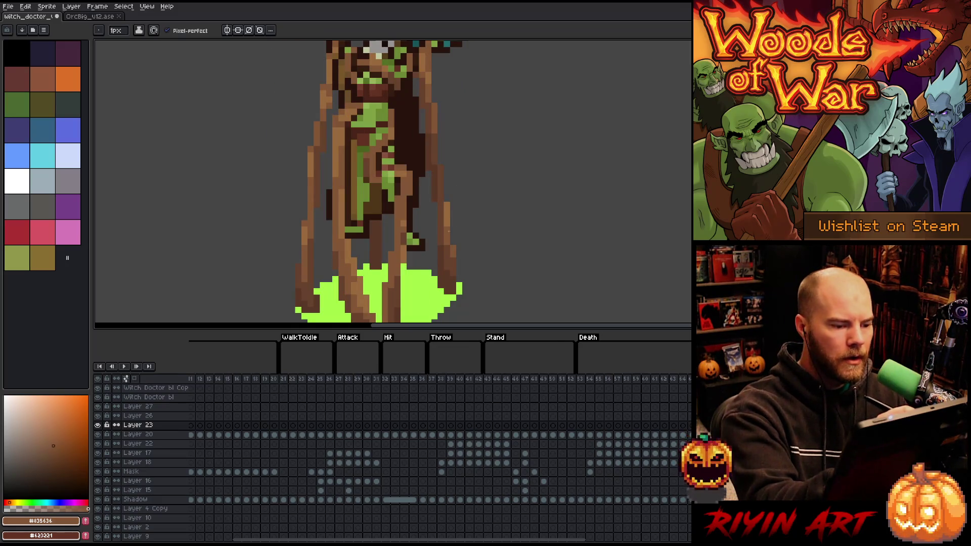
pyautogui.press('Right')
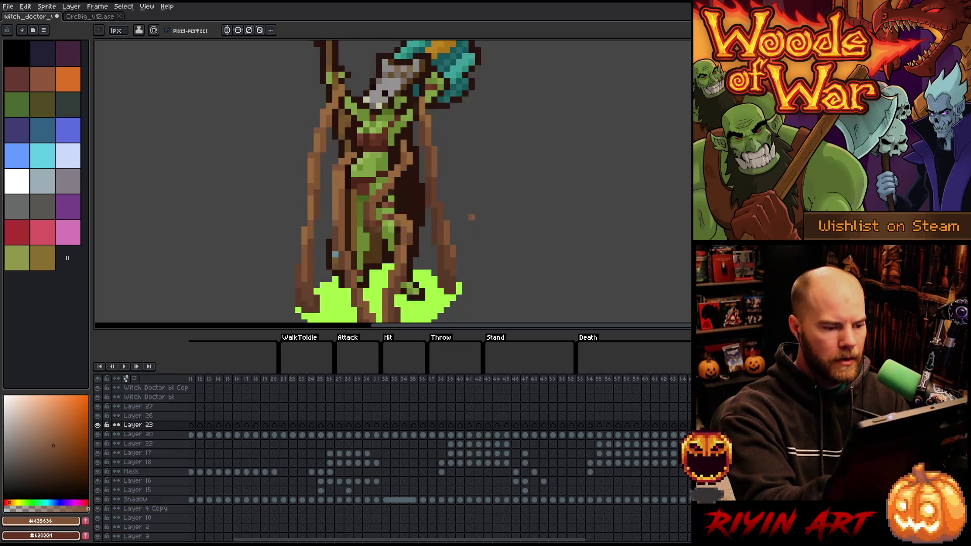
# - Pick the staff's brown as drawing colour and step forward to the falling death pose
pyautogui.keyDown('alt'); pyautogui.click(447, 219); pyautogui.keyUp('alt')
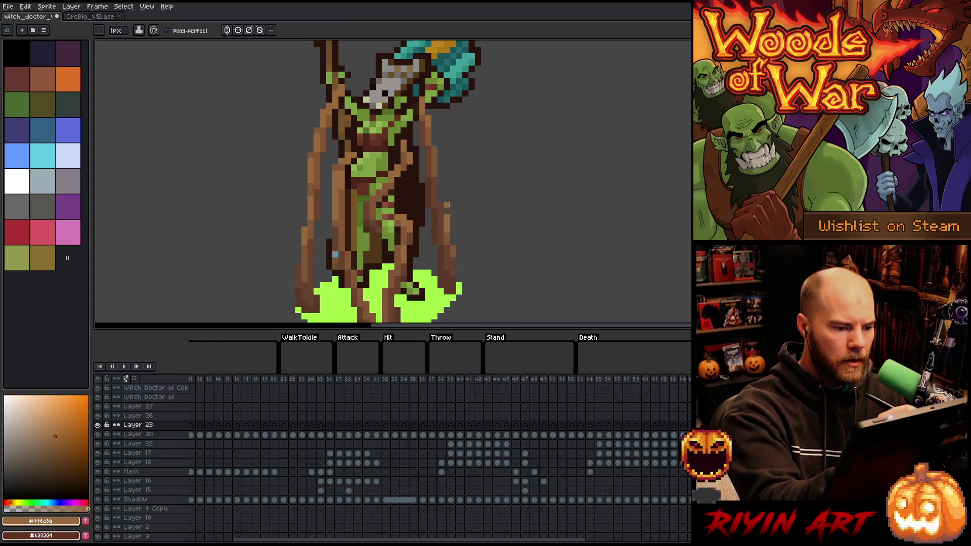
pyautogui.press('Right')
pyautogui.press('Right')
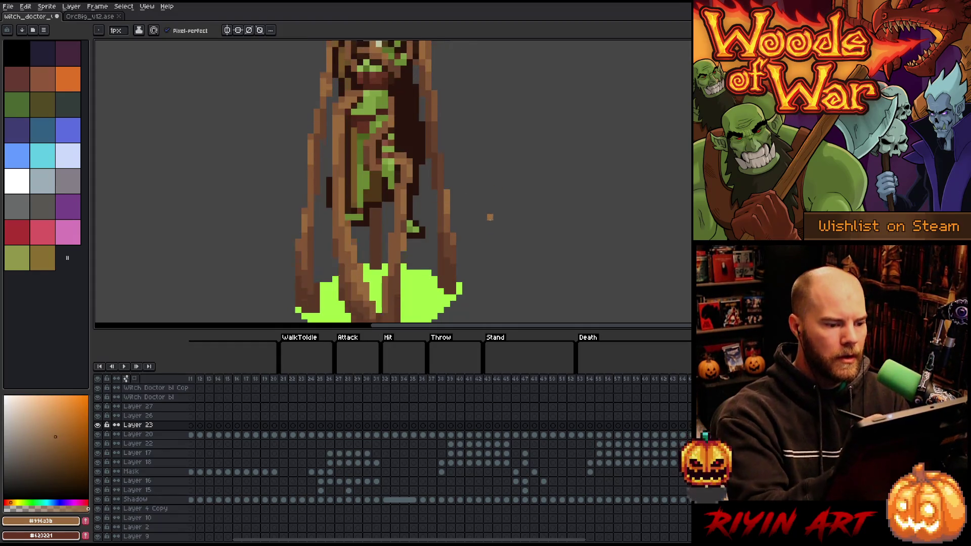
pyautogui.press('Right')
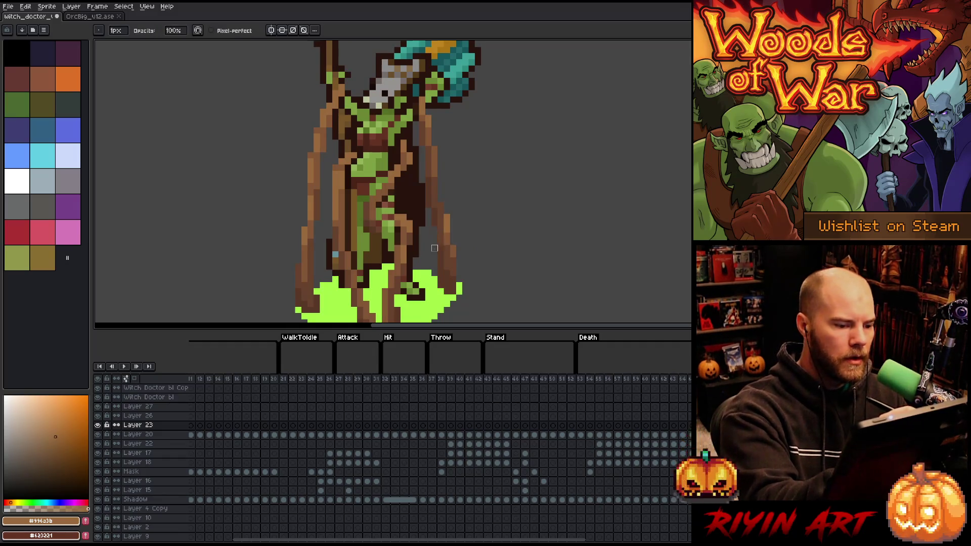
pyautogui.press('Right')
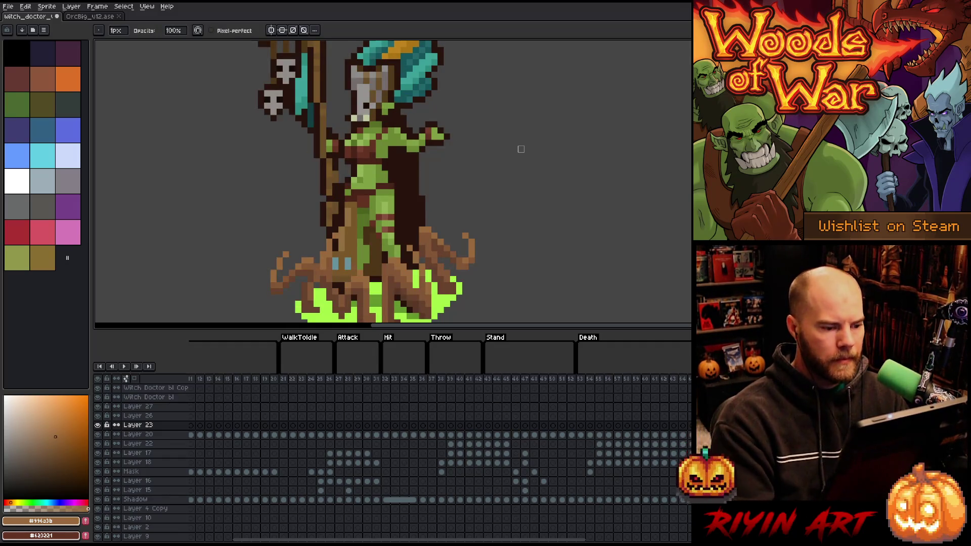
pyautogui.press('Right')
pyautogui.press('Right')
pyautogui.press('Right')
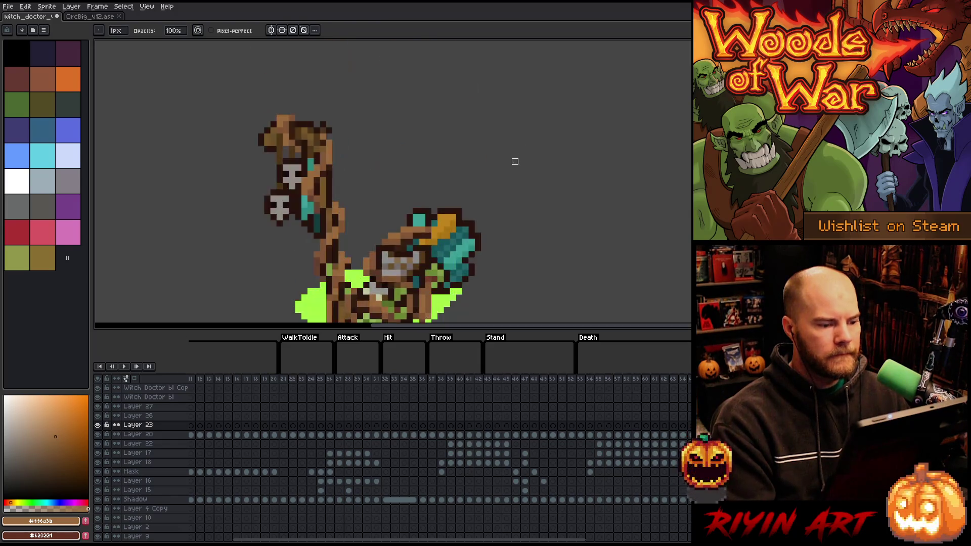
# - Zoom out and play the full animation at small size, panning across the canvas
pyautogui.scroll(-3, 515, 161)
pyautogui.scroll(2, 515, 162)
pyautogui.scroll(-1, 515, 161)
pyautogui.press('Return')
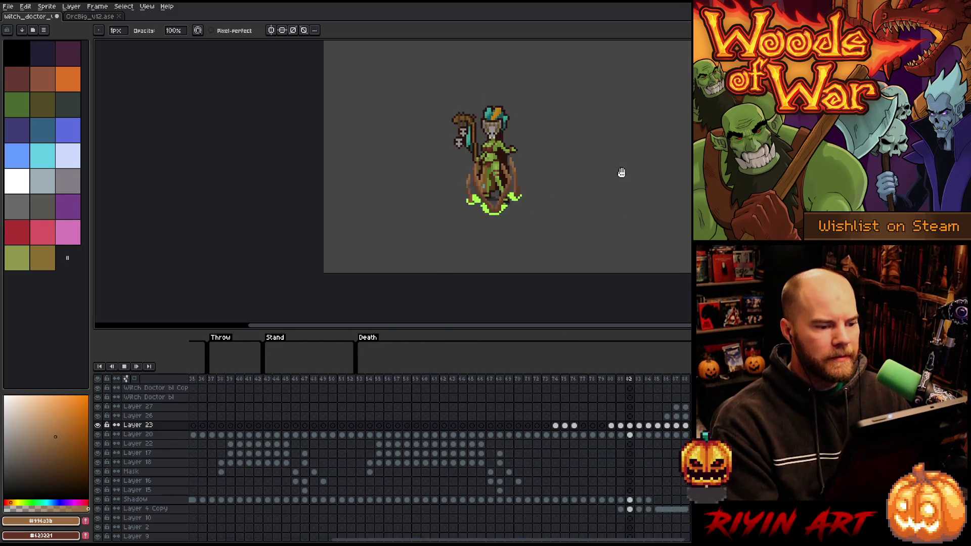
pyautogui.moveTo(664, 156); pyautogui.dragTo(638, 205)
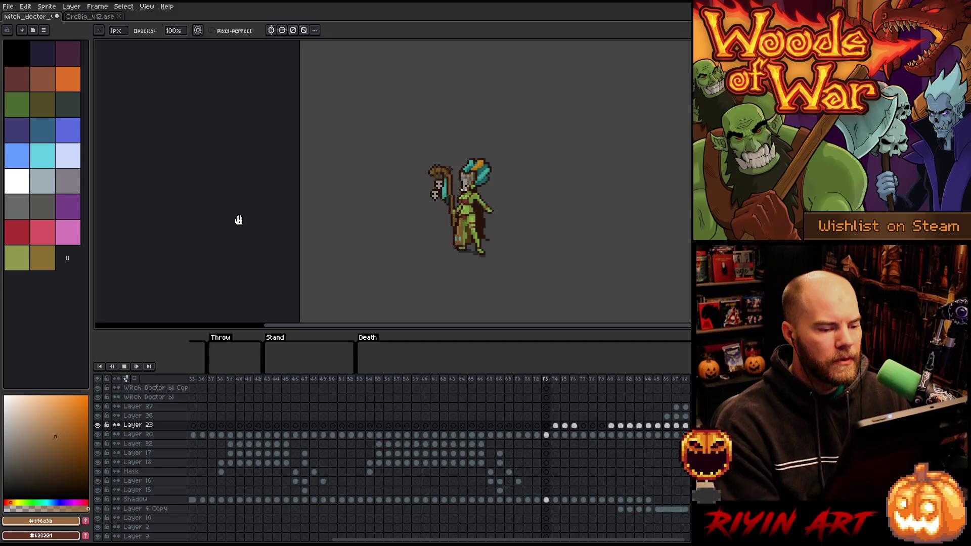
pyautogui.press('Return')
# - Replay sections starting around frame 54 and then from frame 43
pyautogui.click(372, 385)
pyautogui.press('Return')
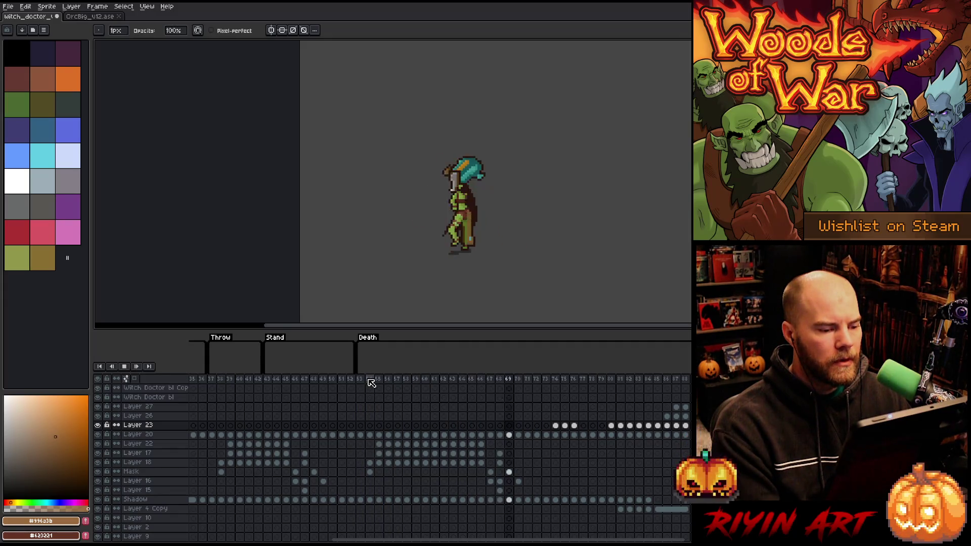
pyautogui.press('Return')
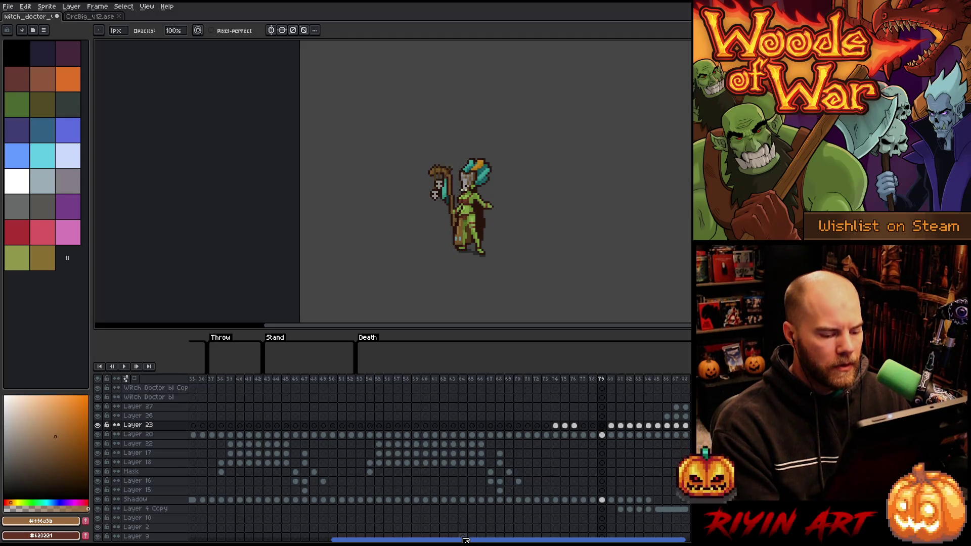
pyautogui.moveTo(381, 541); pyautogui.dragTo(239, 542)
pyautogui.click(584, 386)
pyautogui.press('Return')
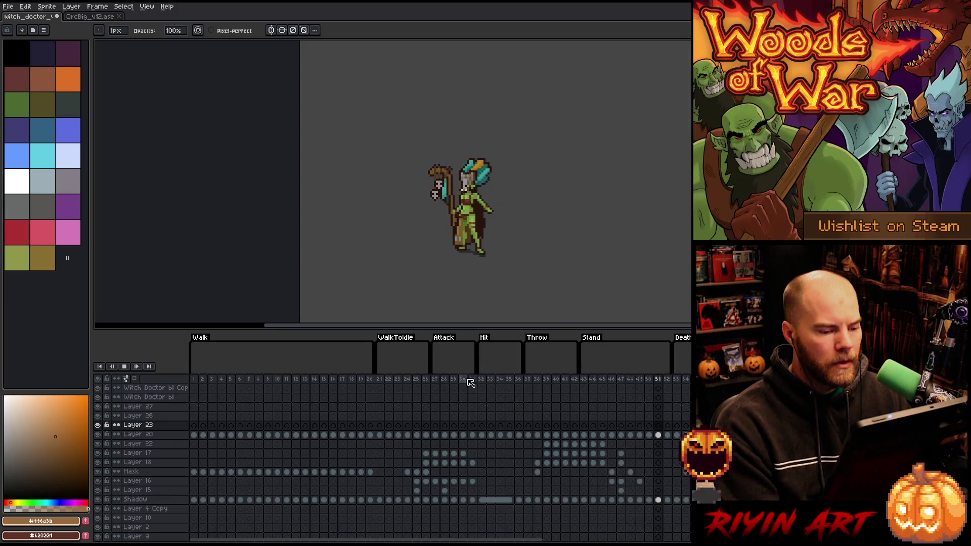
# - Preview the Attack and WalkToIdle frames, then return to the Walk animation
pyautogui.click(440, 382)
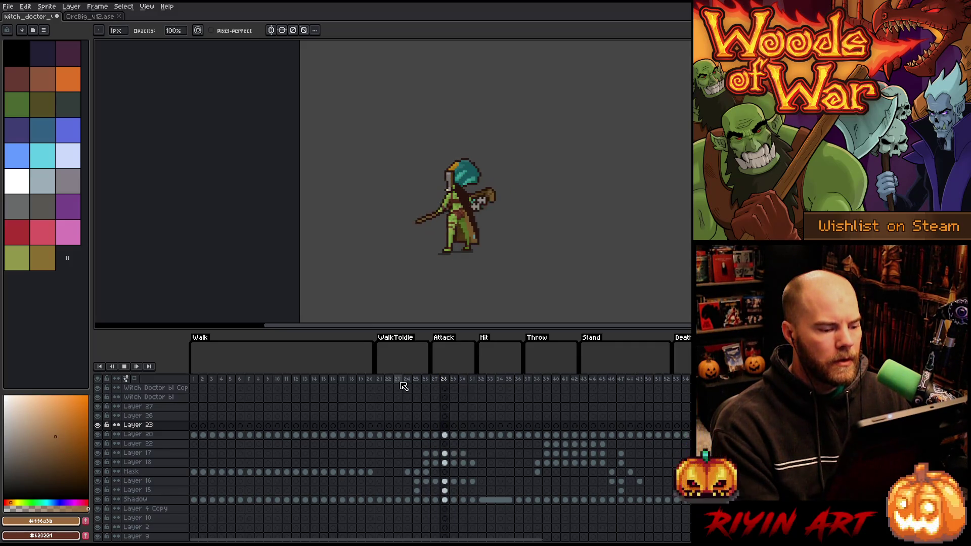
pyautogui.click(383, 385)
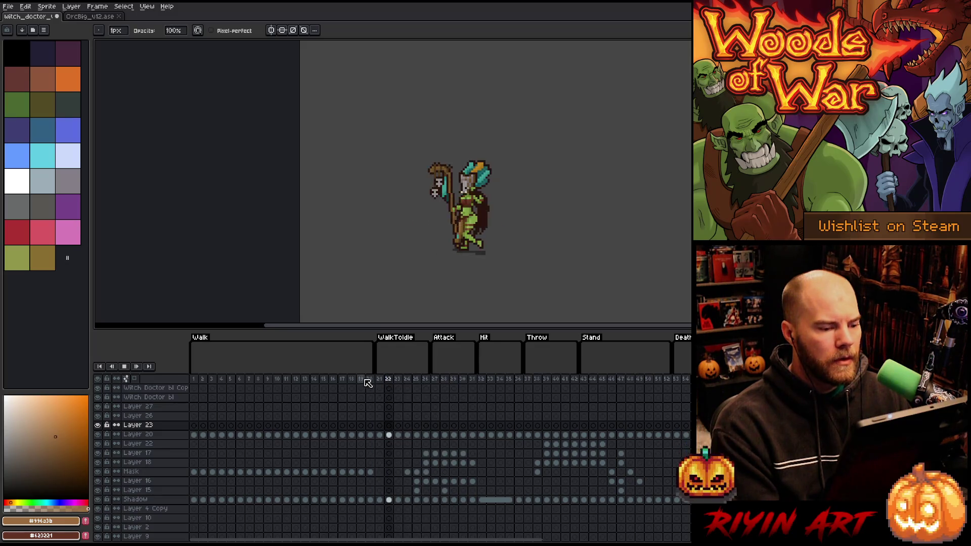
pyautogui.click(255, 382)
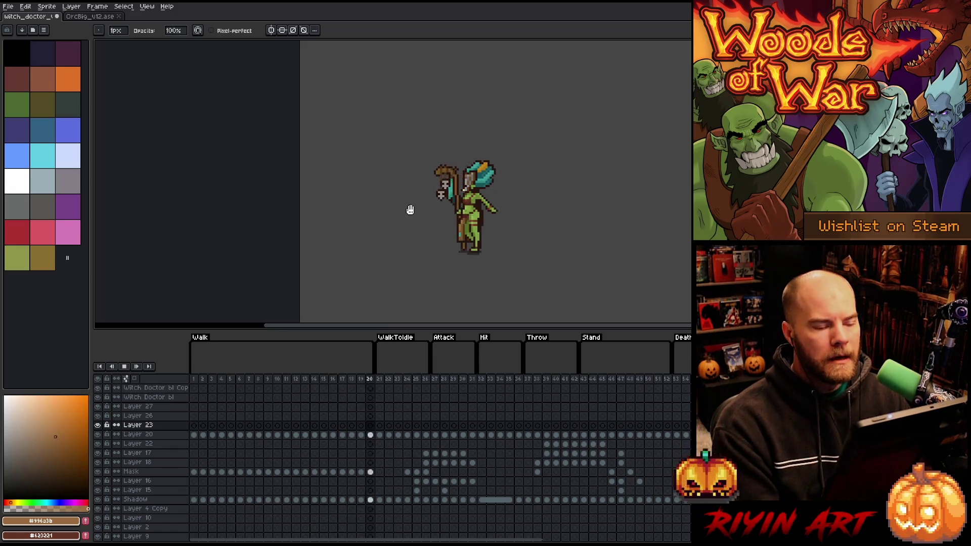
# - Stop and restart the walk playback with the pencil selected, then jump to the Death frames
pyautogui.press('Return')
pyautogui.press('b')
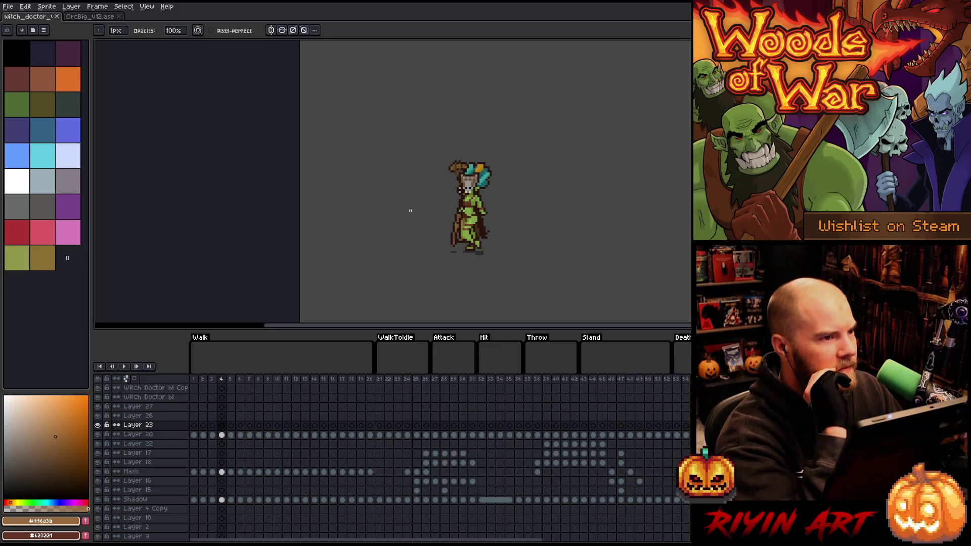
pyautogui.press('Return')
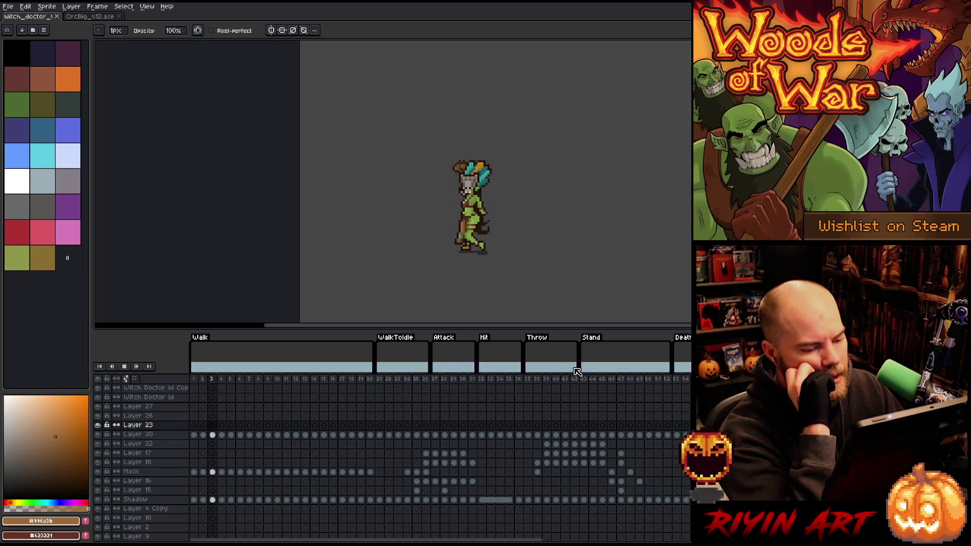
pyautogui.click(678, 379)
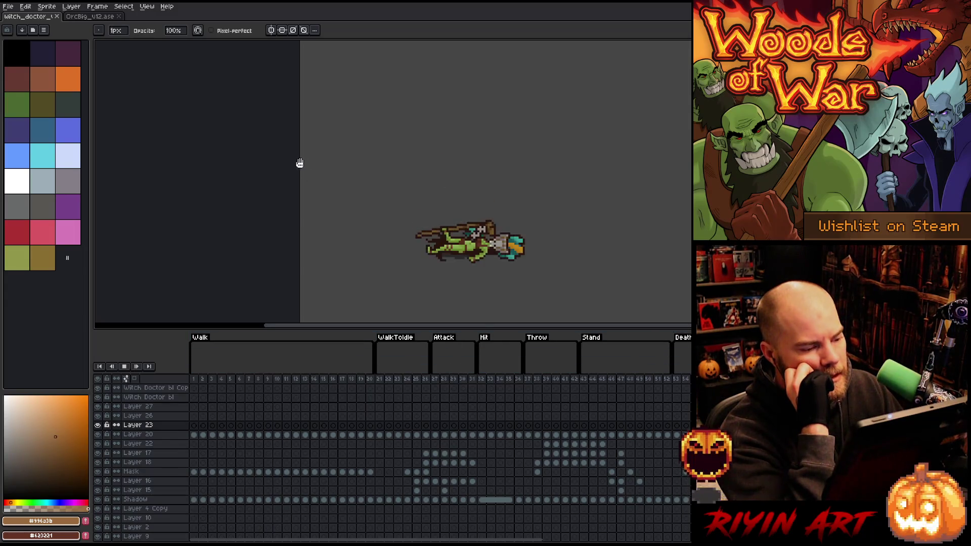
# - Close both witch doctor orc sprite tabs
pyautogui.scroll(1, 314, 160)
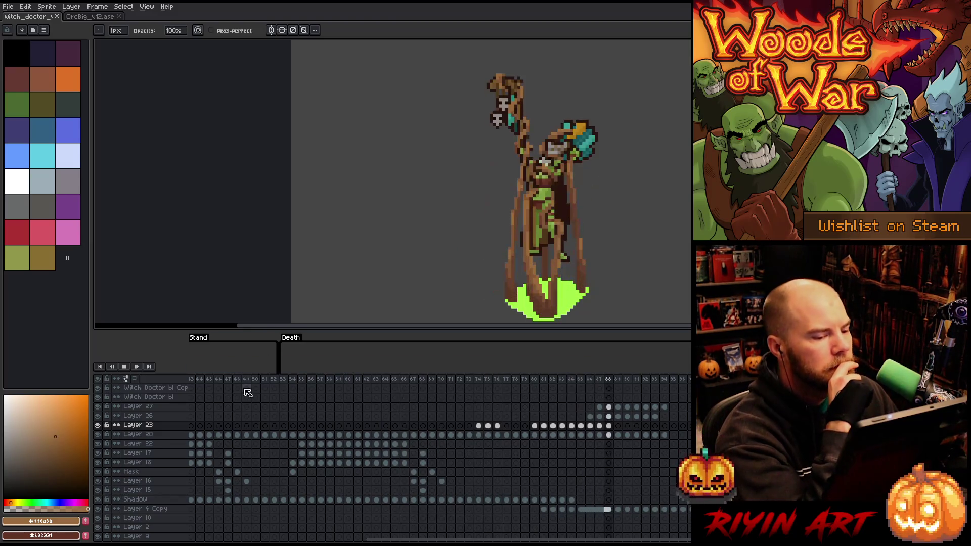
pyautogui.click(60, 16)
pyautogui.click(57, 16)
# - Open earth_golem_v4.aseprite from File > Open Recent and zoom in
pyautogui.click(8, 6)
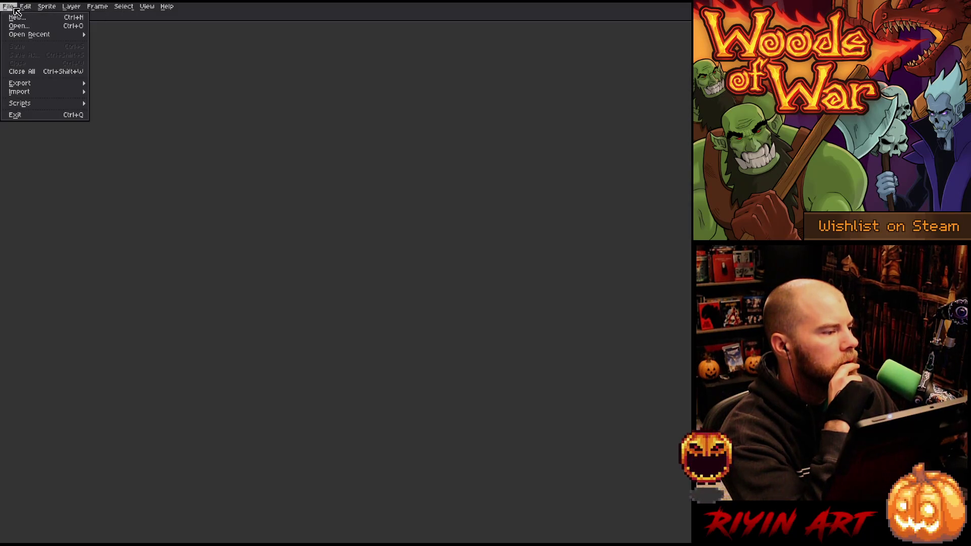
pyautogui.moveTo(30, 35)
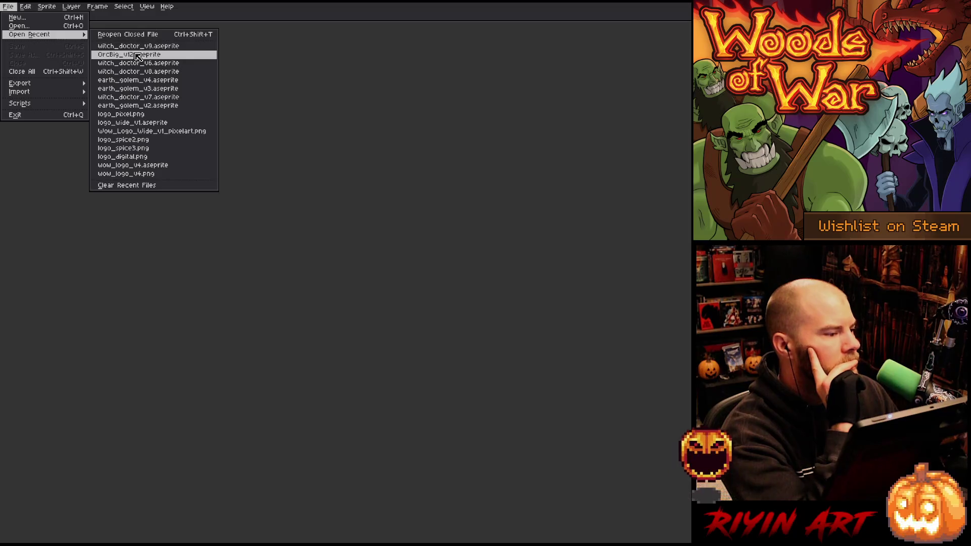
pyautogui.click(154, 81)
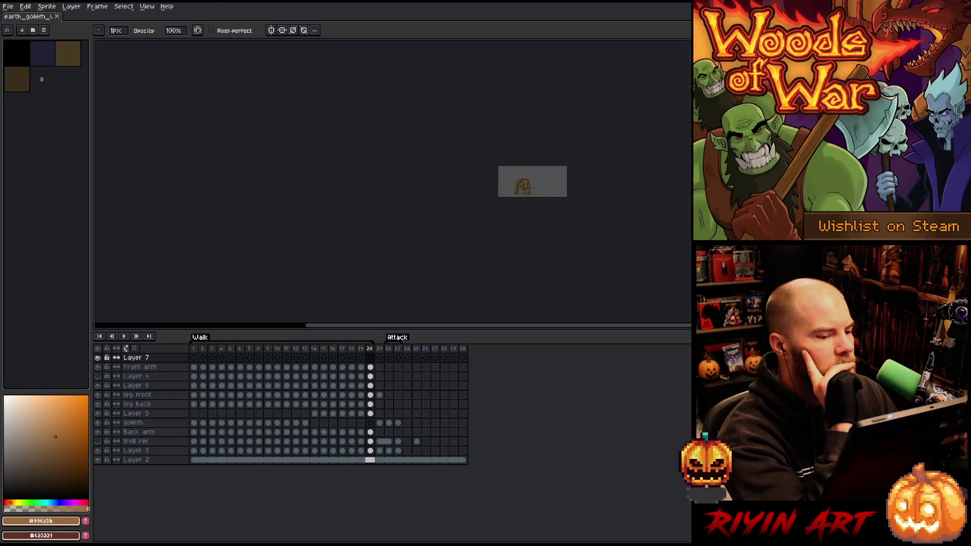
pyautogui.scroll(5, 496, 191)
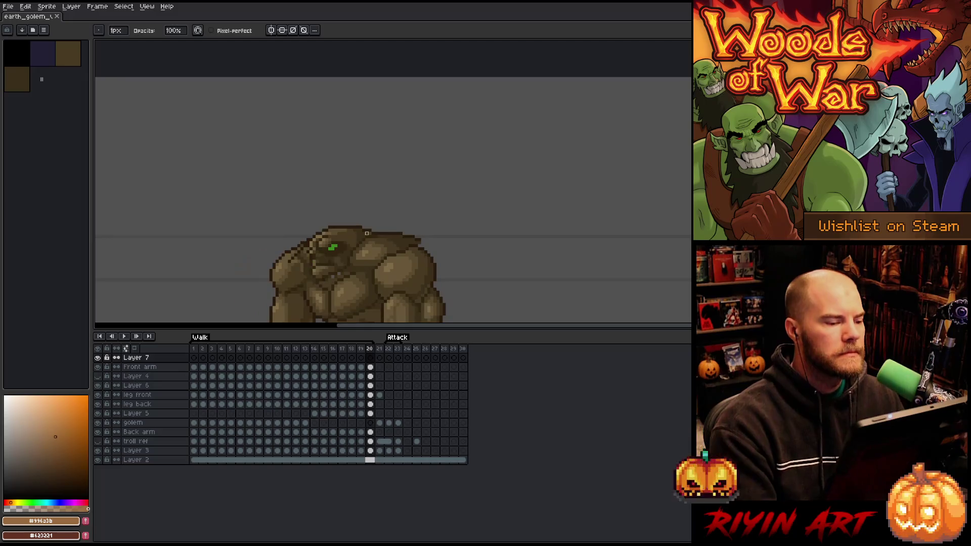
# - Play the golem's Walk animation, check the Attack pose at frame 22, then return to walk frame 3
pyautogui.press('Return')
pyautogui.moveTo(393, 312); pyautogui.dragTo(389, 173)
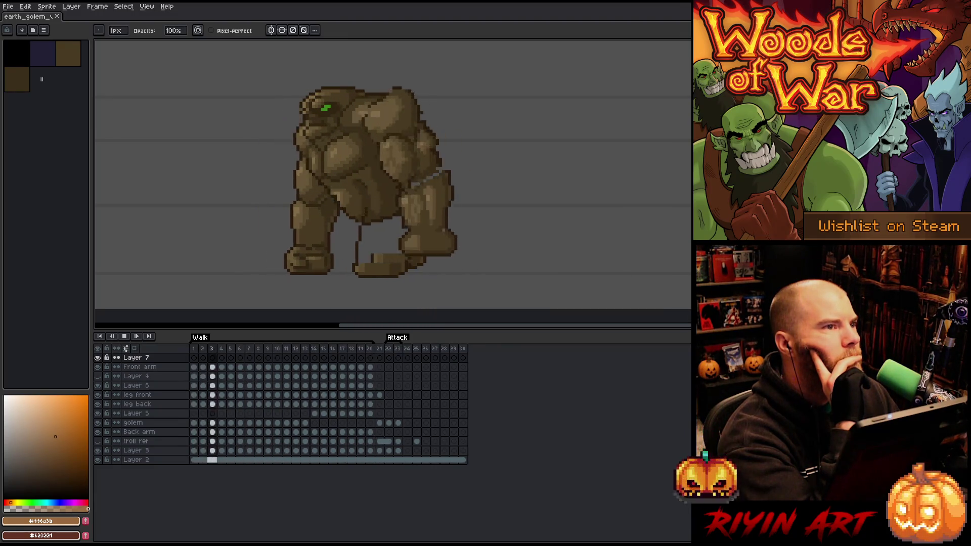
pyautogui.click(389, 349)
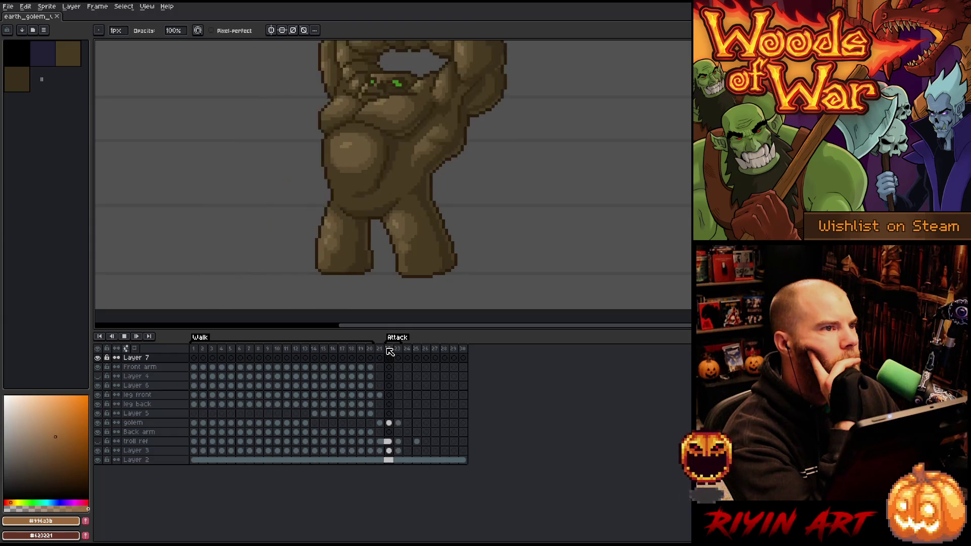
pyautogui.click(209, 348)
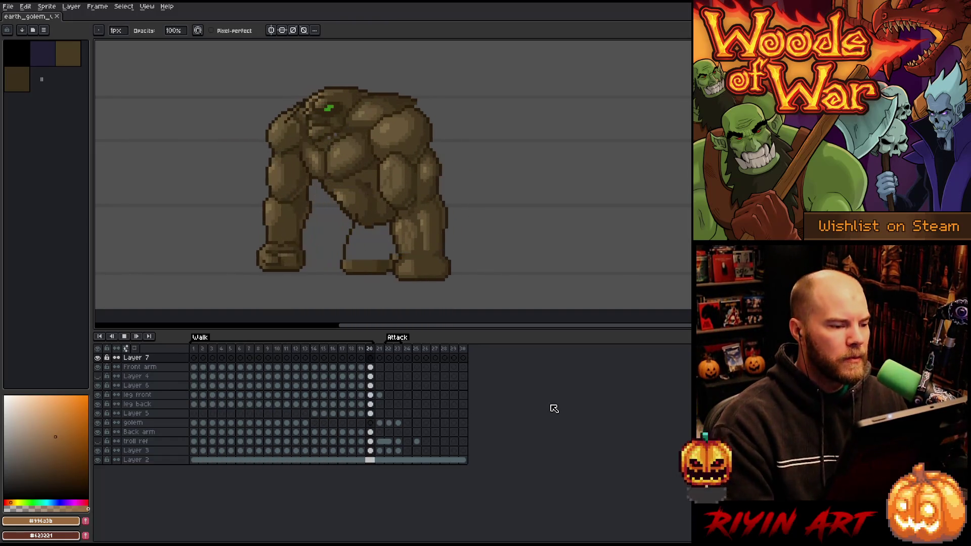
# - Stop the golem's walk playback and flip between the final walk frames around frame 20
pyautogui.press('Return')
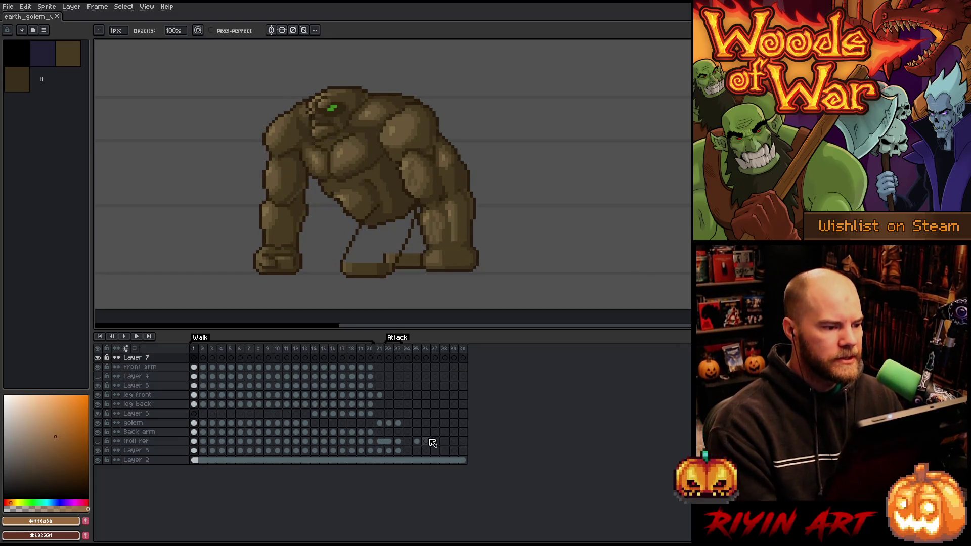
pyautogui.press('Left')
pyautogui.press('Left')
pyautogui.press('Left')
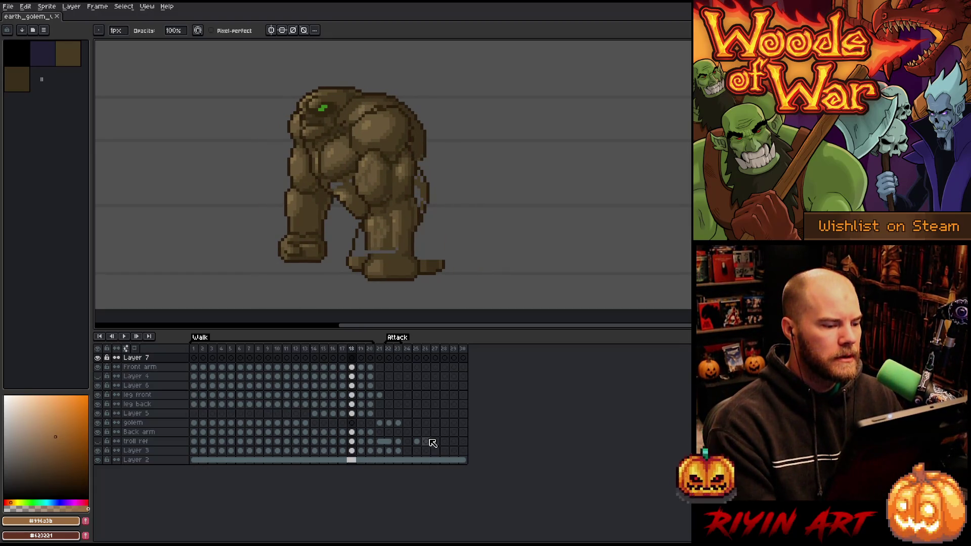
pyautogui.press('Right')
pyautogui.press('Right')
pyautogui.press('Right')
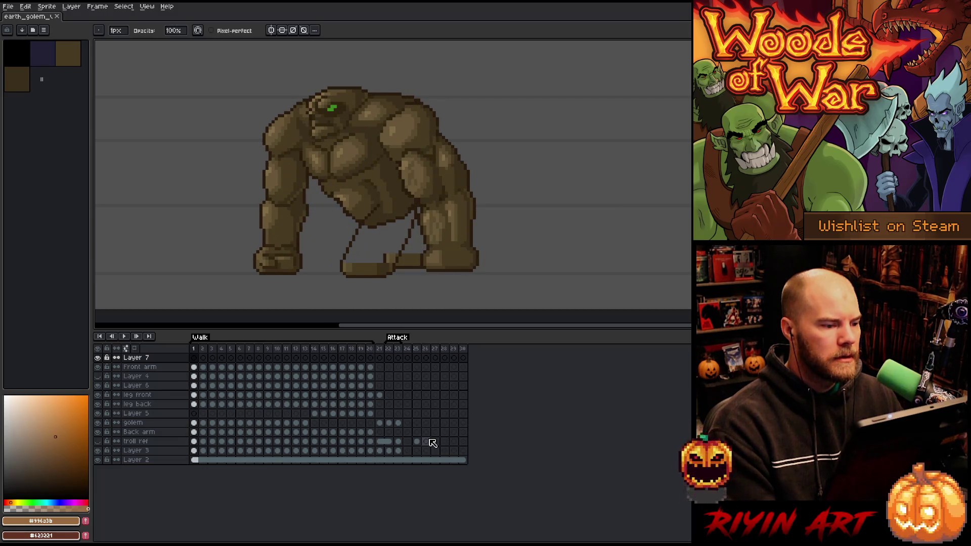
pyautogui.press('Left')
pyautogui.press('Left')
pyautogui.press('Right')
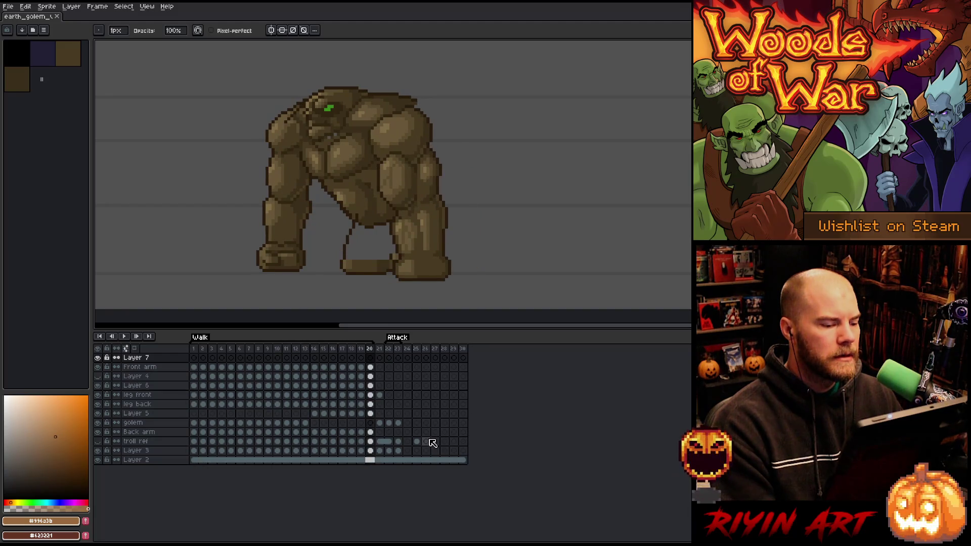
pyautogui.press('Left')
pyautogui.press('Right')
# - Compare frames 18 to 20, then pan and zoom in on the golem's head on frame 20
pyautogui.press('Left')
pyautogui.press('Left')
pyautogui.press('Right')
pyautogui.press('Right')
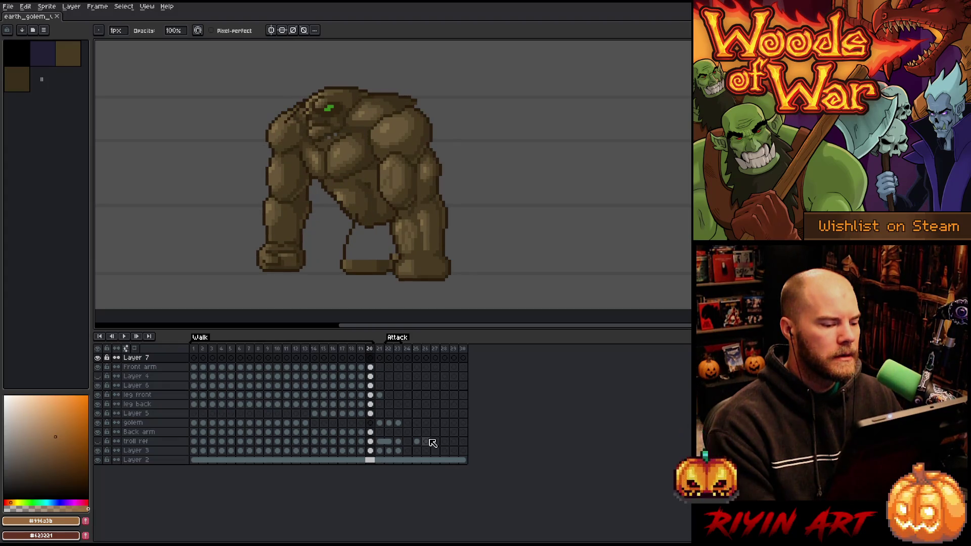
pyautogui.press('Left')
pyautogui.press('Right')
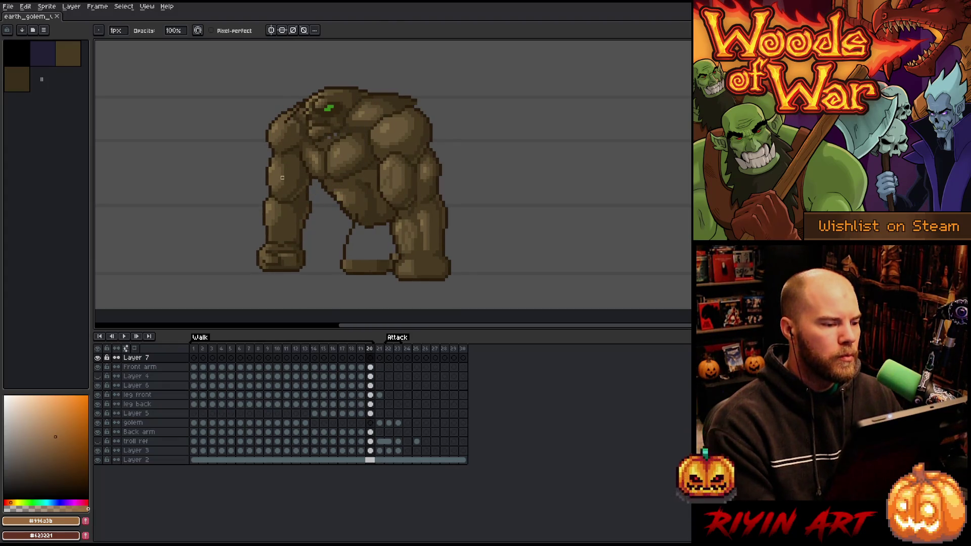
pyautogui.moveTo(289, 140); pyautogui.dragTo(354, 172)
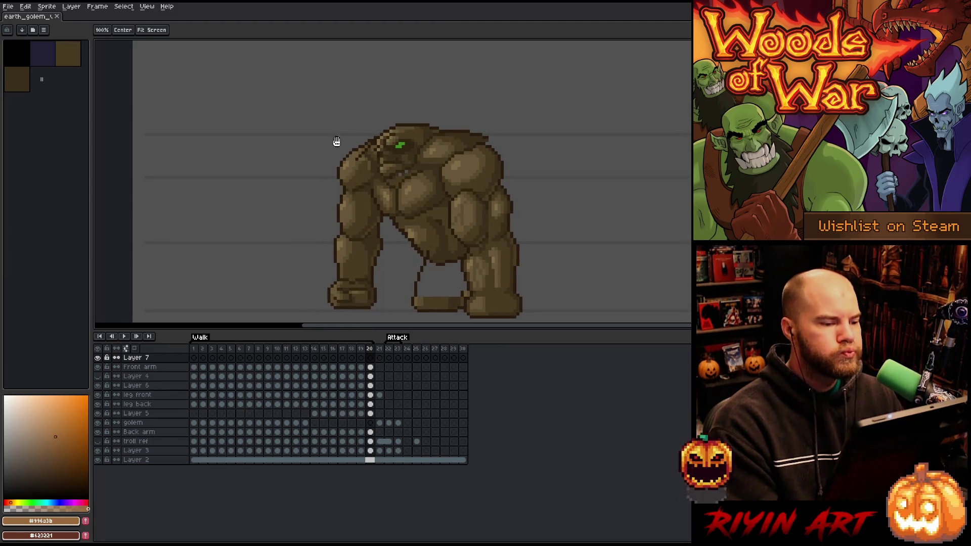
pyautogui.scroll(1, 349, 143)
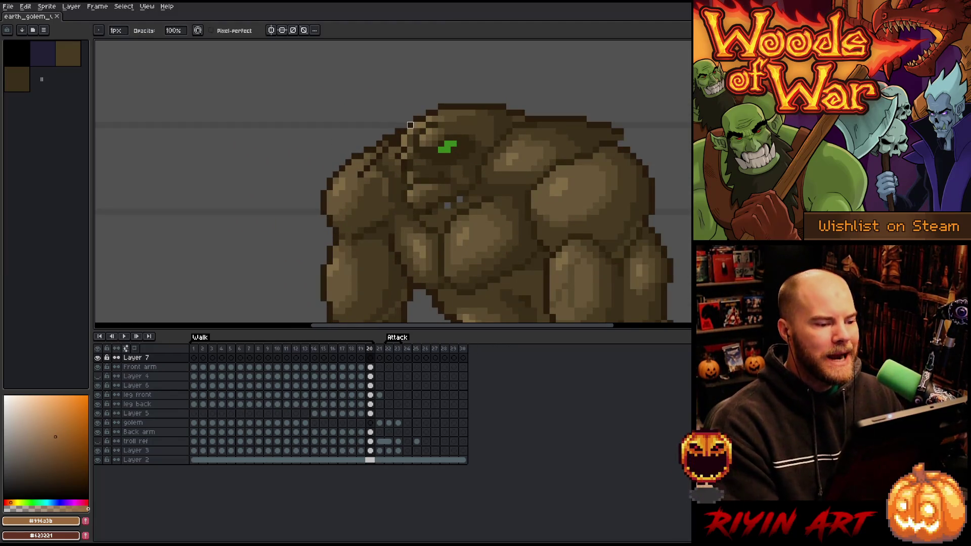
# - Nudge a 10×7-pixel patch at the top of the golem's head one pixel left and commit it
pyautogui.press('m')
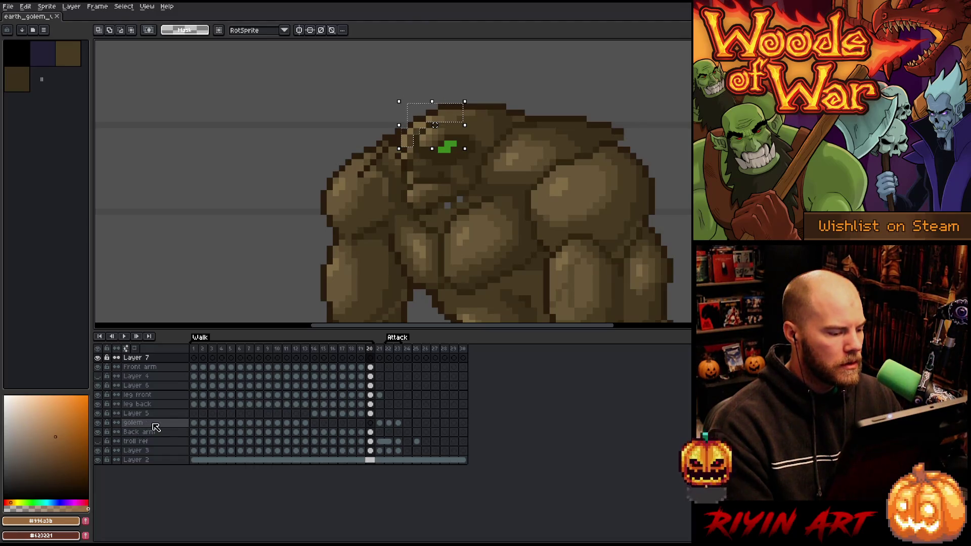
pyautogui.click(370, 414)
pyautogui.press('Left')
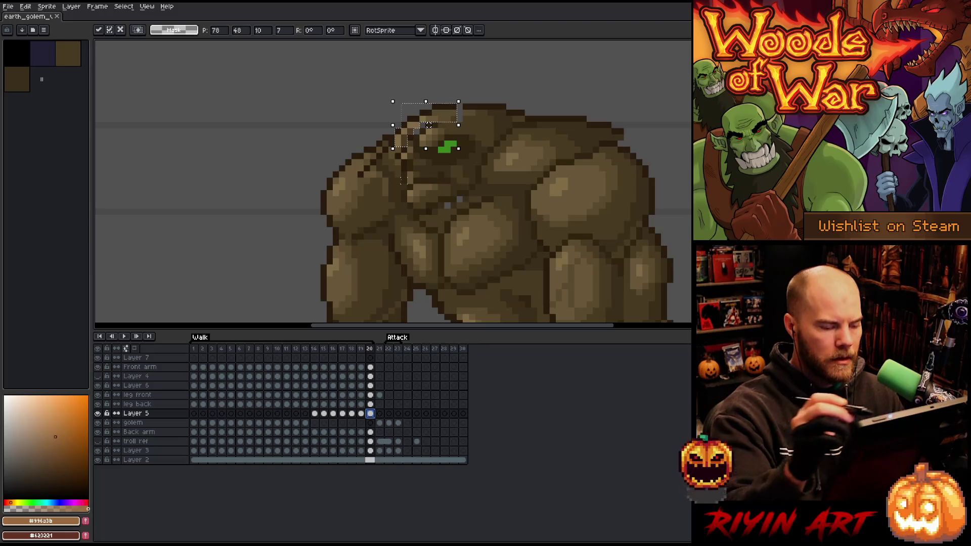
pyautogui.press('Return')
pyautogui.keyDown('alt'); pyautogui.click(416, 127); pyautogui.keyUp('alt')
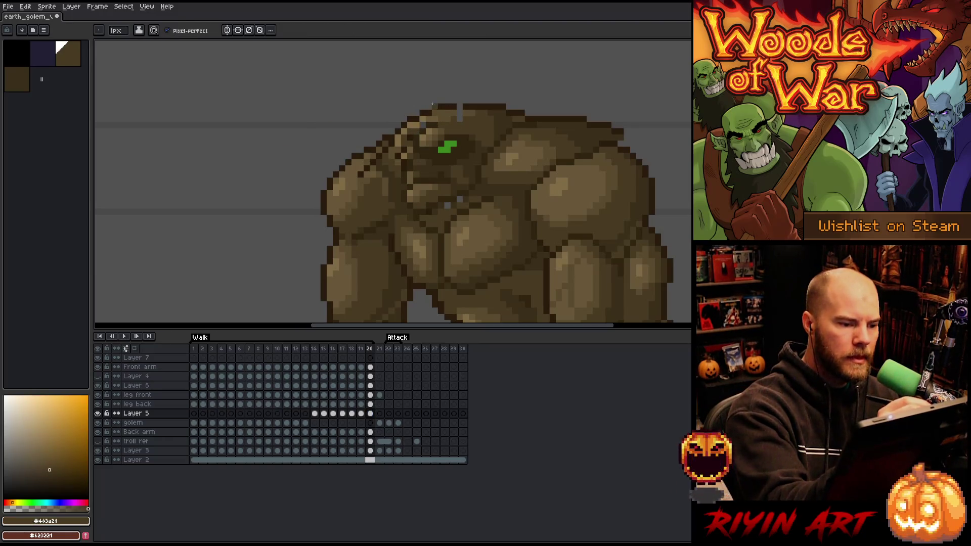
# - Sample the head browns #5a4a2e and #685738 and fill two gaps in the head outline
pyautogui.keyDown('alt'); pyautogui.click(433, 120); pyautogui.keyUp('alt')
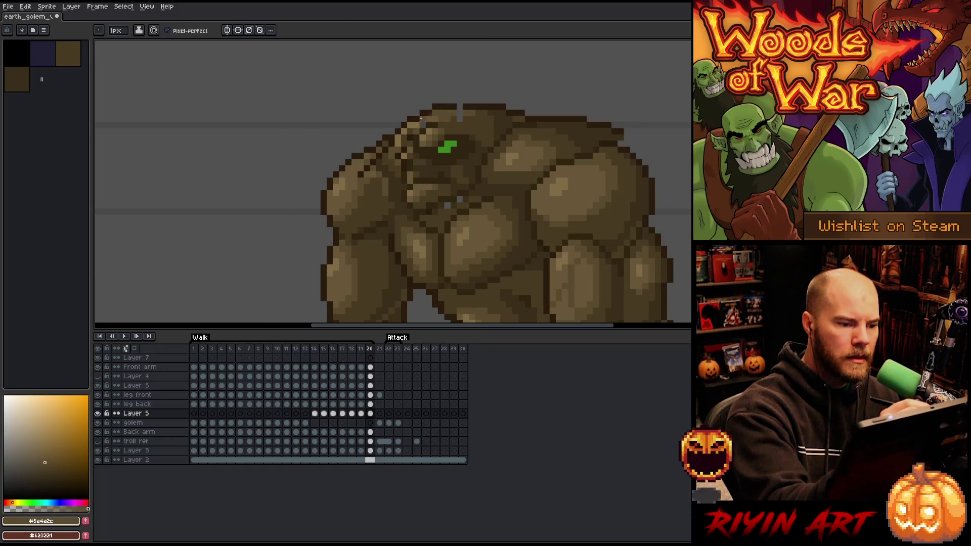
pyautogui.keyDown('alt'); pyautogui.click(447, 100); pyautogui.keyUp('alt')
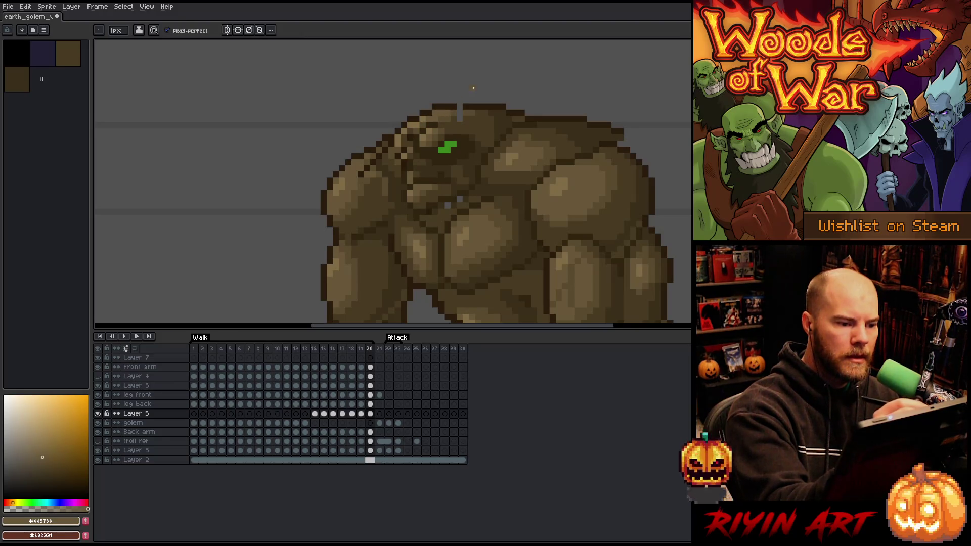
pyautogui.keyDown('alt'); pyautogui.click(462, 105); pyautogui.keyUp('alt')
pyautogui.click(460, 107)
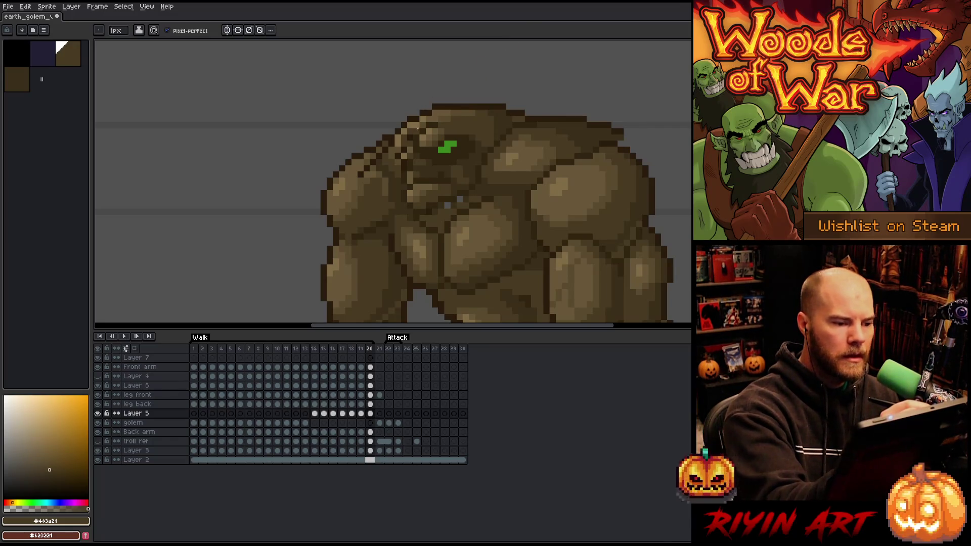
pyautogui.keyDown('alt'); pyautogui.click(411, 130); pyautogui.keyUp('alt')
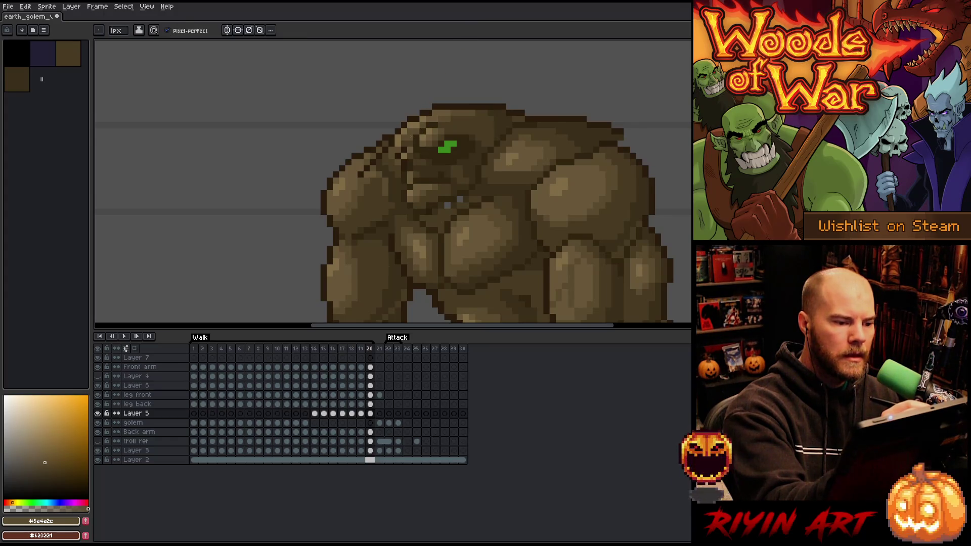
pyautogui.keyDown('alt'); pyautogui.click(422, 113); pyautogui.keyUp('alt')
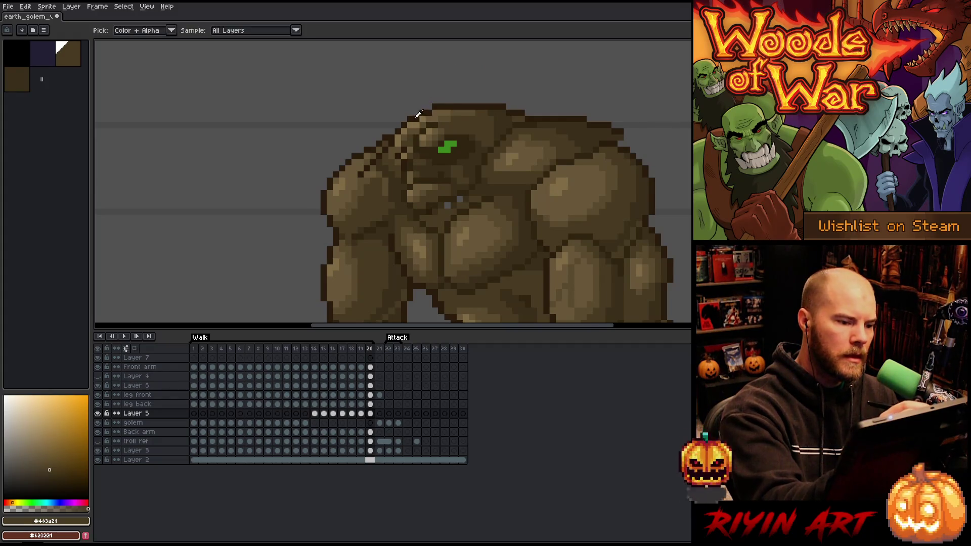
pyautogui.keyDown('alt'); pyautogui.click(423, 101); pyautogui.keyUp('alt')
pyautogui.keyDown('alt'); pyautogui.click(418, 117); pyautogui.keyUp('alt')
# - Add dark outline pixels at the head's top-left, then sample the head browns and the eye green
pyautogui.keyDown('alt'); pyautogui.click(438, 106); pyautogui.keyUp('alt')
pyautogui.click(431, 106)
pyautogui.keyDown('alt'); pyautogui.click(428, 114); pyautogui.keyUp('alt')
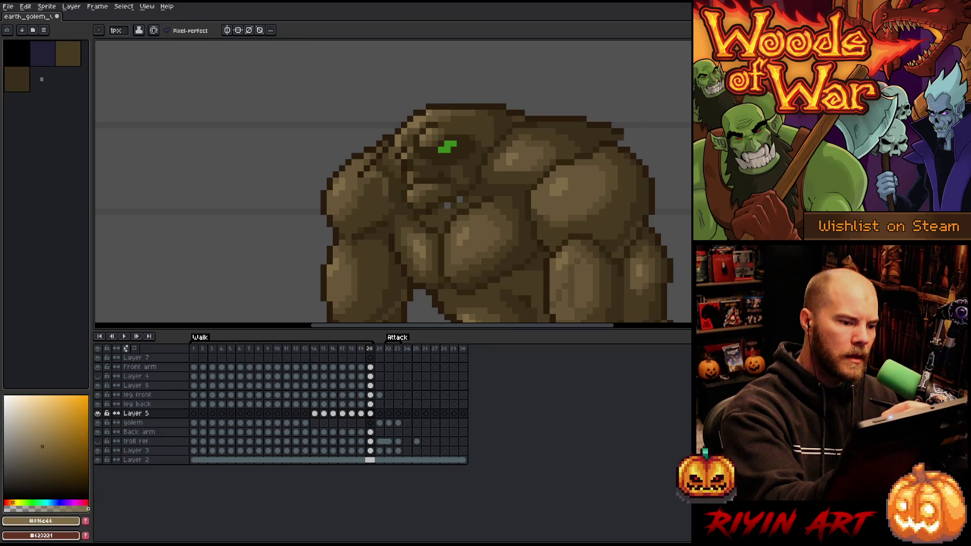
pyautogui.keyDown('alt'); pyautogui.click(419, 117); pyautogui.keyUp('alt')
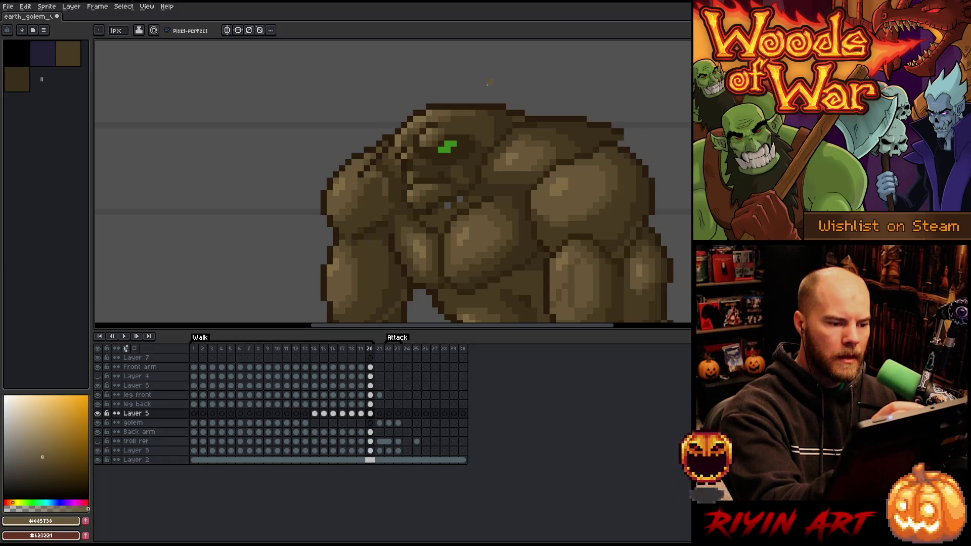
pyautogui.keyDown('alt'); pyautogui.click(394, 152); pyautogui.keyUp('alt')
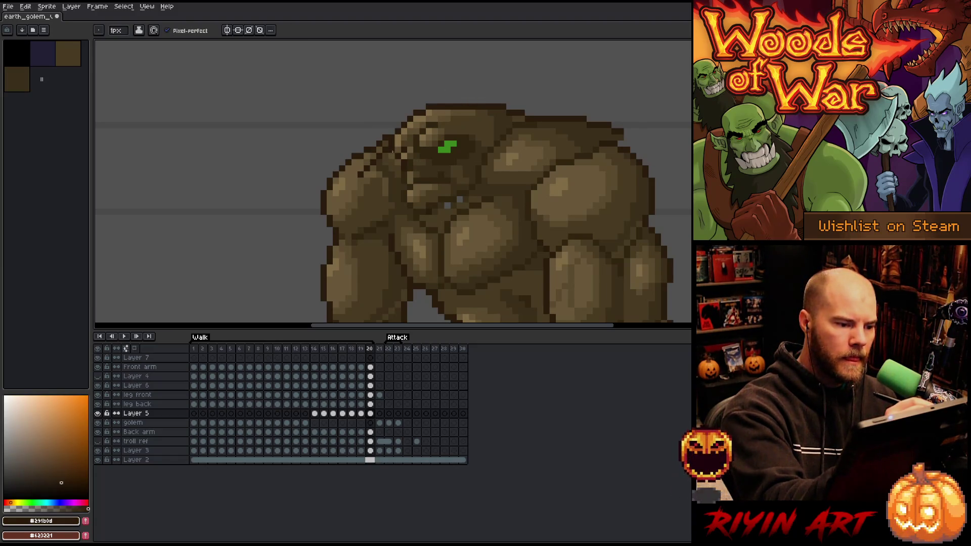
pyautogui.keyDown('alt'); pyautogui.click(444, 145); pyautogui.keyUp('alt')
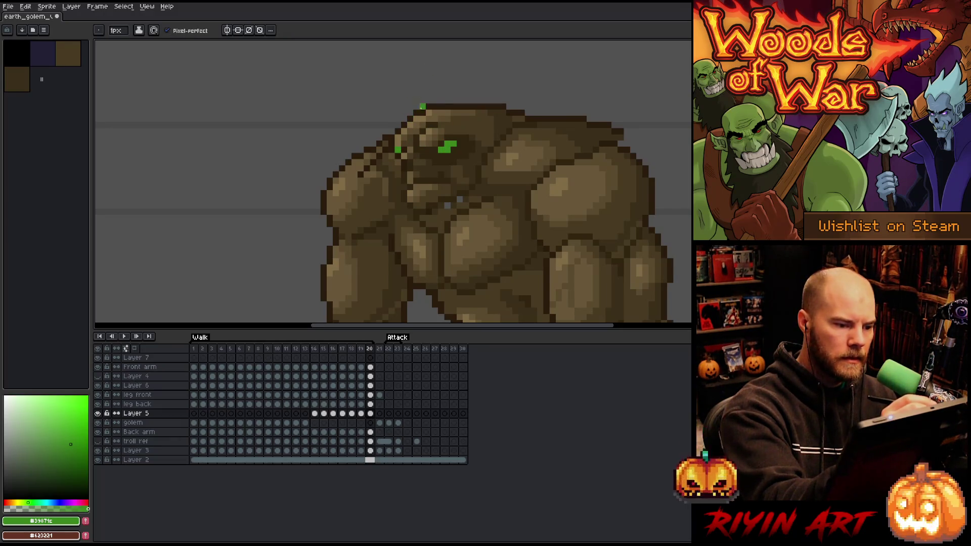
pyautogui.keyDown('alt'); pyautogui.click(430, 125); pyautogui.keyUp('alt')
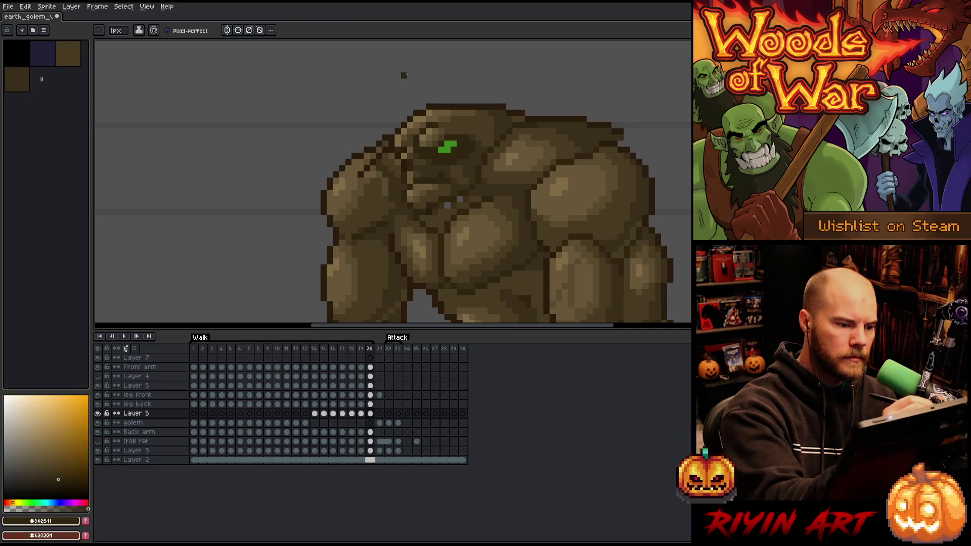
pyautogui.keyDown('alt'); pyautogui.click(396, 147); pyautogui.keyUp('alt')
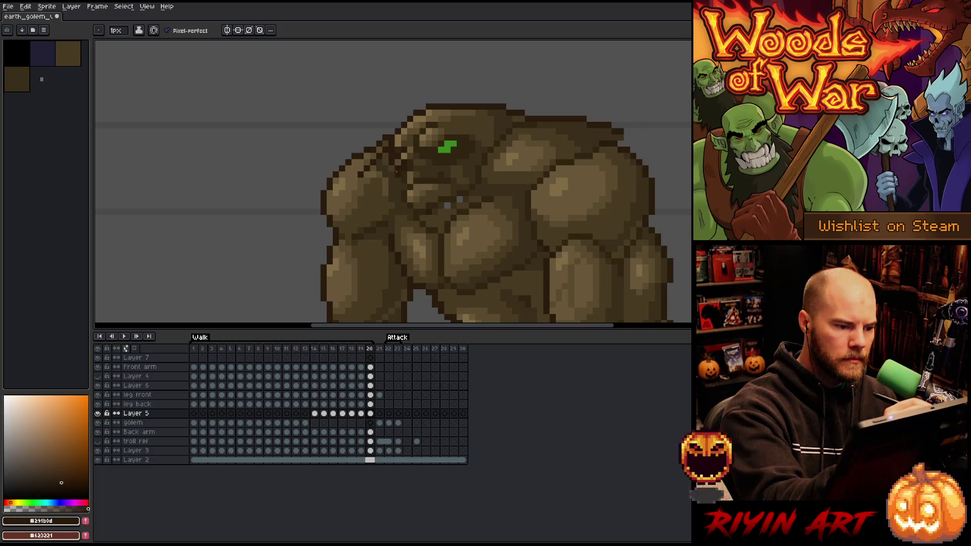
pyautogui.keyDown('alt'); pyautogui.click(405, 135); pyautogui.keyUp('alt')
# - Shade the face with darker browns such as #291b0d, then marquee-select the head's left side
pyautogui.keyDown('alt'); pyautogui.click(417, 163); pyautogui.keyUp('alt')
pyautogui.keyDown('alt'); pyautogui.click(403, 188); pyautogui.keyUp('alt')
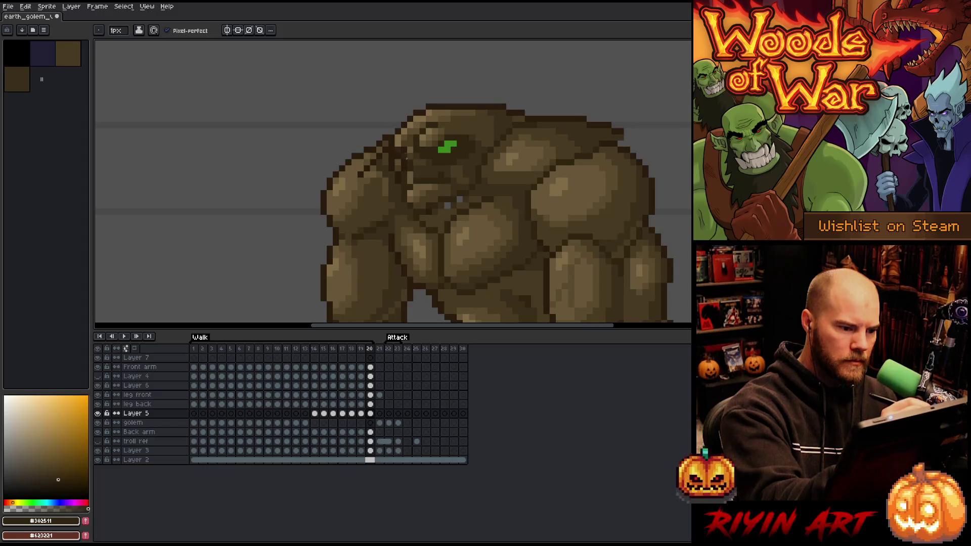
pyautogui.keyDown('alt'); pyautogui.click(402, 172); pyautogui.keyUp('alt')
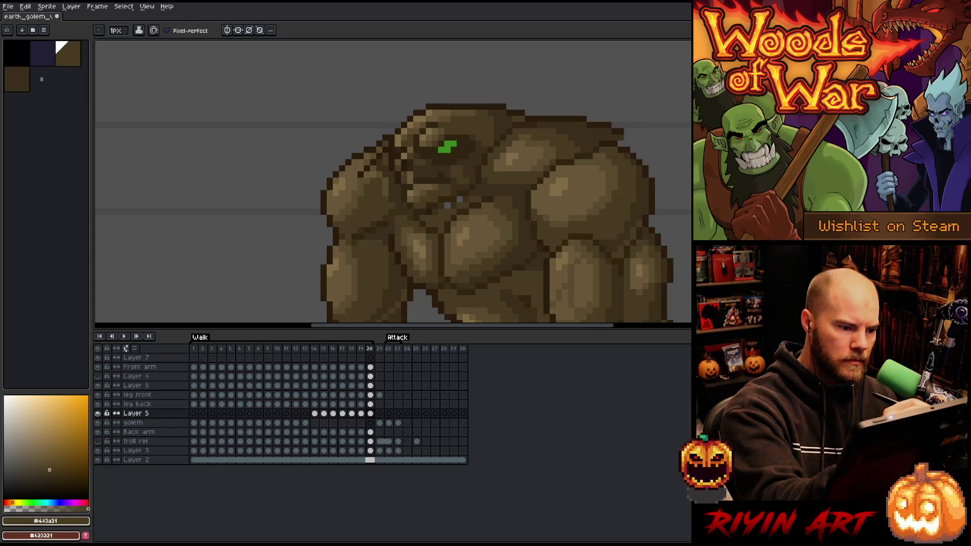
pyautogui.keyDown('alt'); pyautogui.click(404, 181); pyautogui.keyUp('alt')
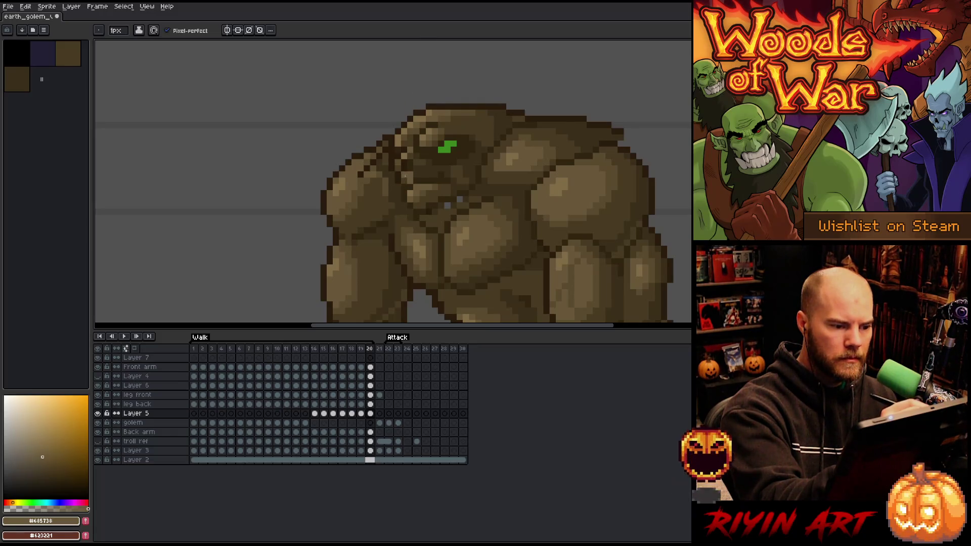
pyautogui.keyDown('alt'); pyautogui.click(403, 175); pyautogui.keyUp('alt')
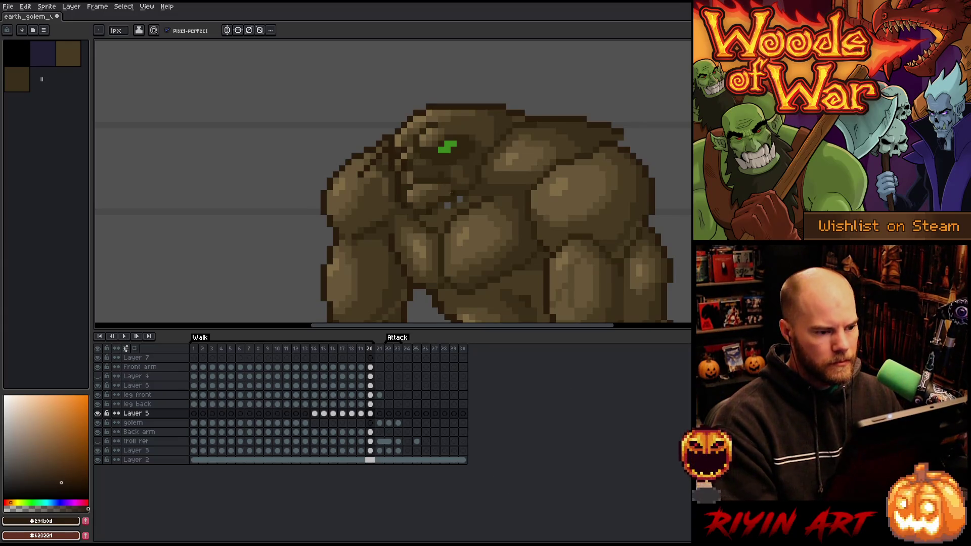
pyautogui.press('m')
pyautogui.moveTo(364, 91)
pyautogui.mouseDown()
pyautogui.moveTo(420, 175)
pyautogui.moveTo(425, 221)
pyautogui.mouseUp()
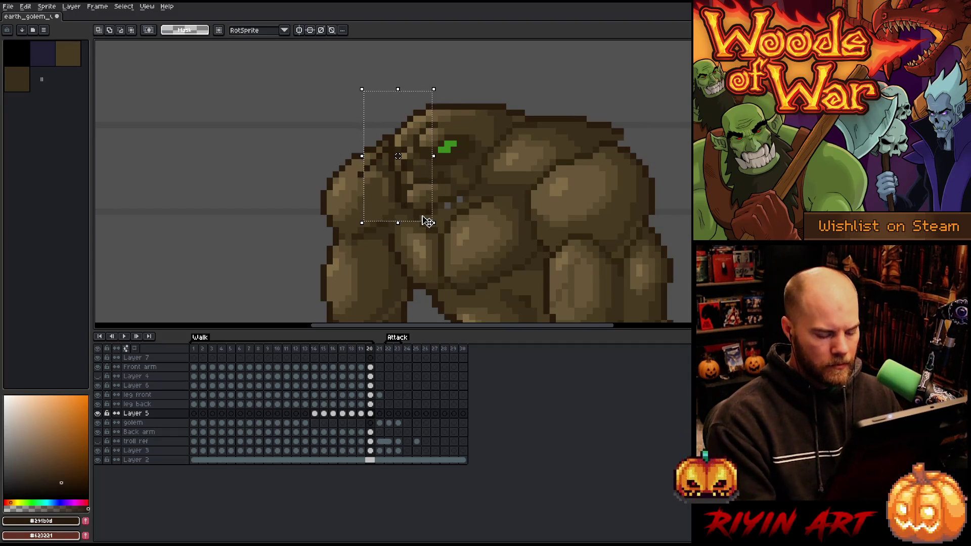
# - On frame 1, nudge the selected face pixels one pixel right and commit the move
pyautogui.press('.')
pyautogui.press('Up')
pyautogui.press('Up')
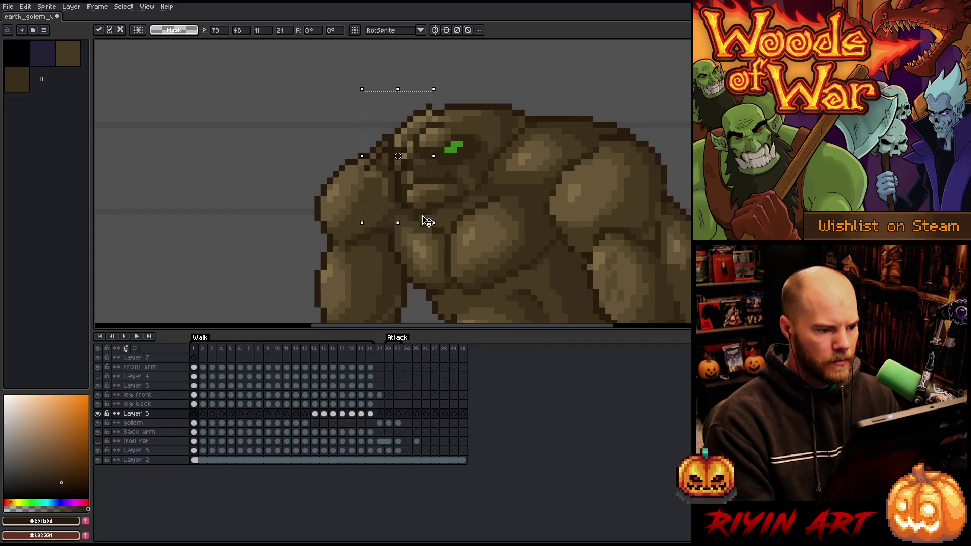
pyautogui.press('Right')
pyautogui.press('Down')
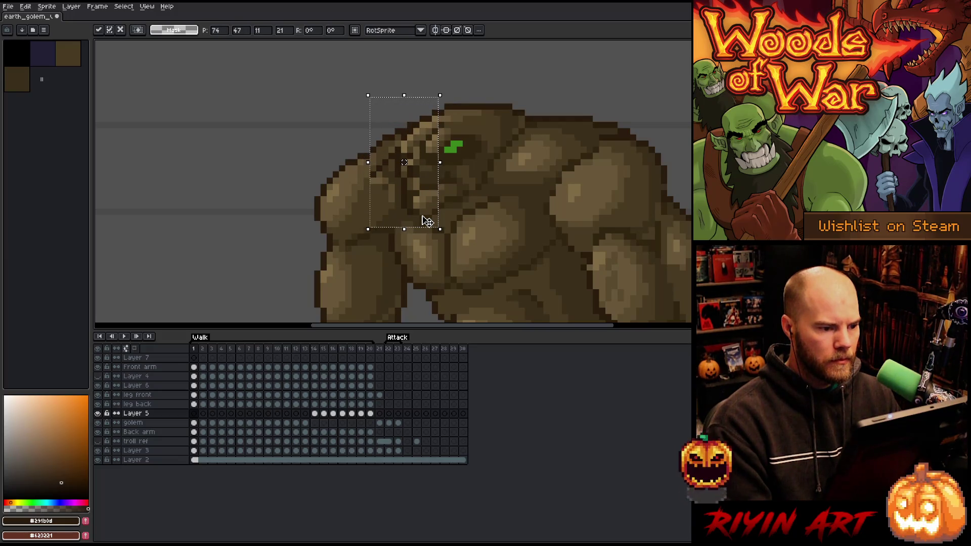
pyautogui.press('Up')
pyautogui.press('Return')
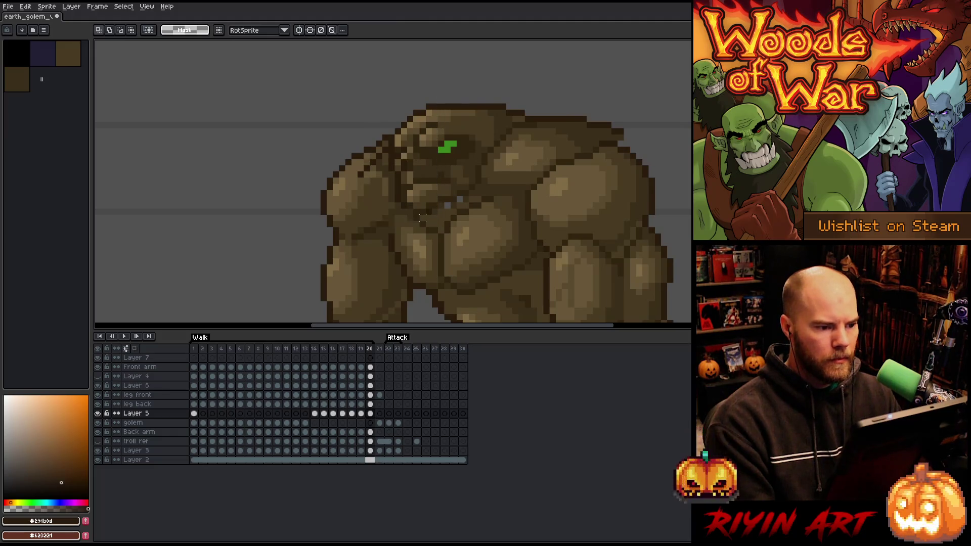
# - Step back a frame and play the walk cycle to check the change
pyautogui.press('Left')
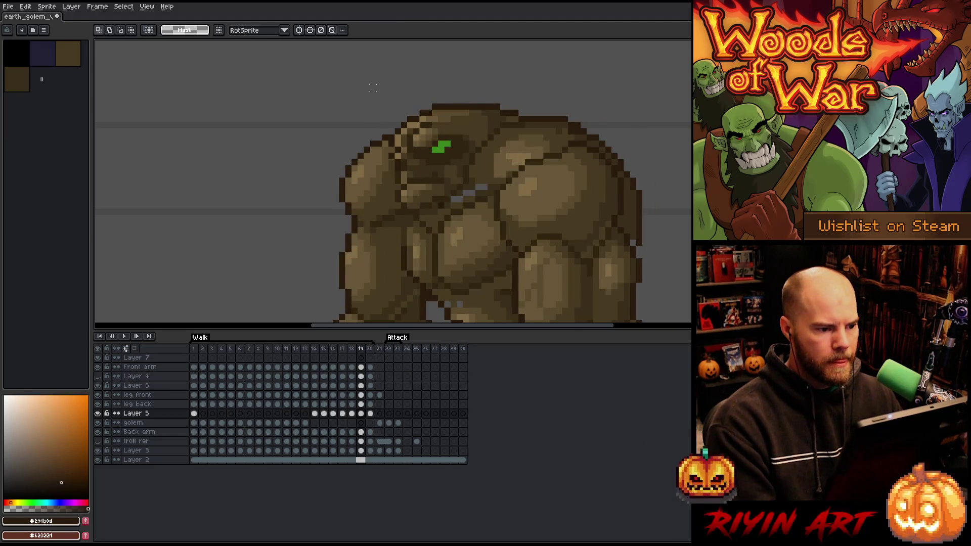
pyautogui.press('Return')
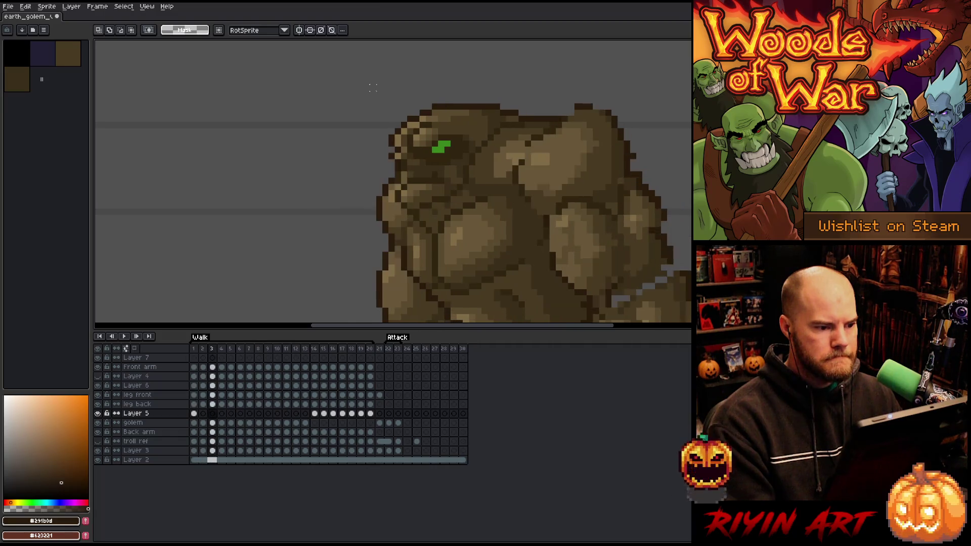
pyautogui.press('b')
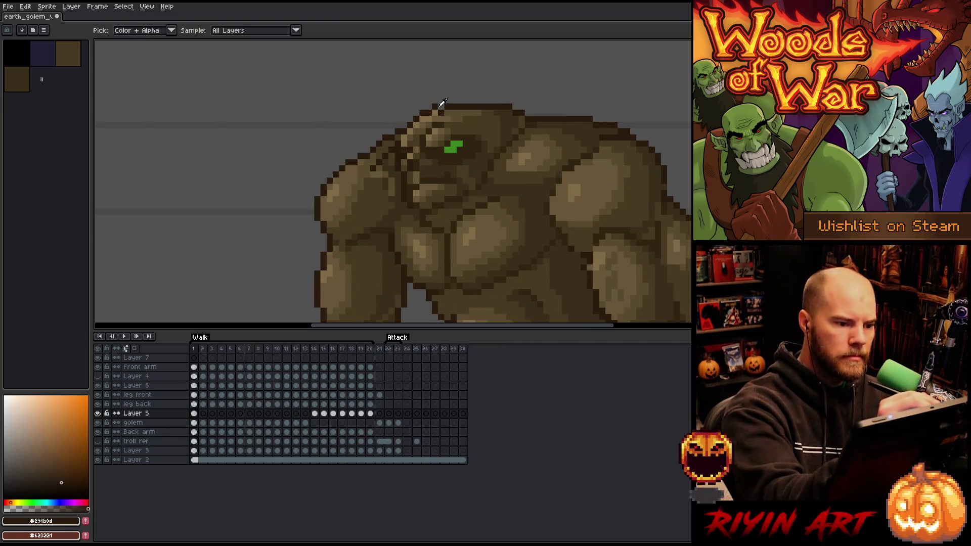
pyautogui.keyDown('alt'); pyautogui.click(443, 111); pyautogui.keyUp('alt')
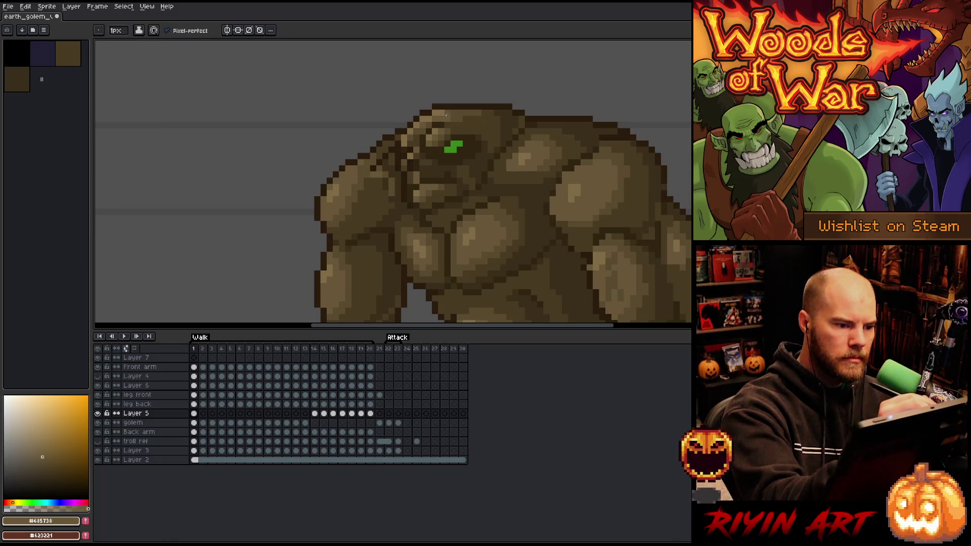
pyautogui.press('Left')
pyautogui.press('Right')
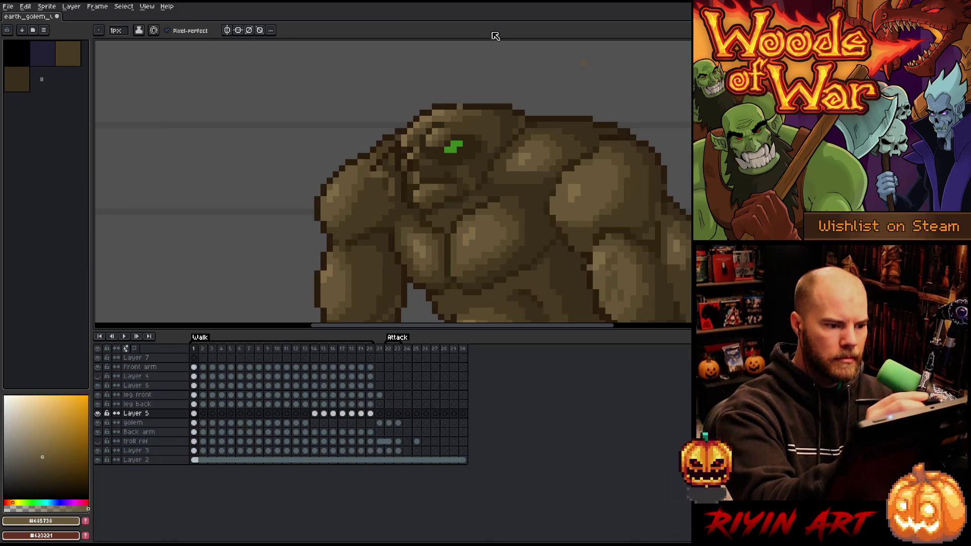
pyautogui.keyDown('alt'); pyautogui.click(465, 105); pyautogui.keyUp('alt')
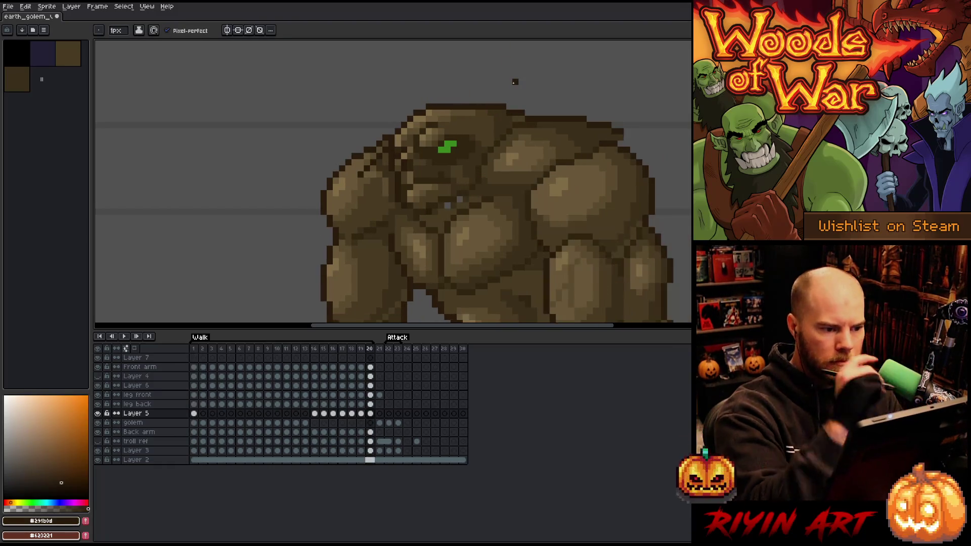
pyautogui.press('alt')
pyautogui.keyDown('alt'); pyautogui.click(461, 112); pyautogui.keyUp('alt')
pyautogui.keyDown('alt'); pyautogui.click(480, 107); pyautogui.keyUp('alt')
pyautogui.press('Left')
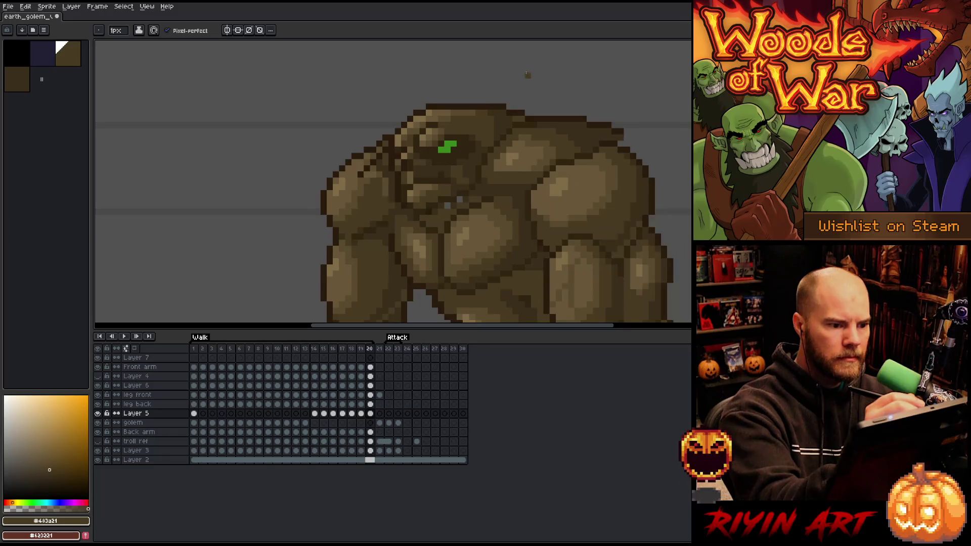
pyautogui.press('Right')
pyautogui.press('Left')
pyautogui.press('Right')
pyautogui.keyDown('alt'); pyautogui.click(476, 109); pyautogui.keyUp('alt')
pyautogui.press('Left')
pyautogui.press('Right')
pyautogui.press('Left')
pyautogui.press('Right')
pyautogui.press('Left')
pyautogui.press('Right')
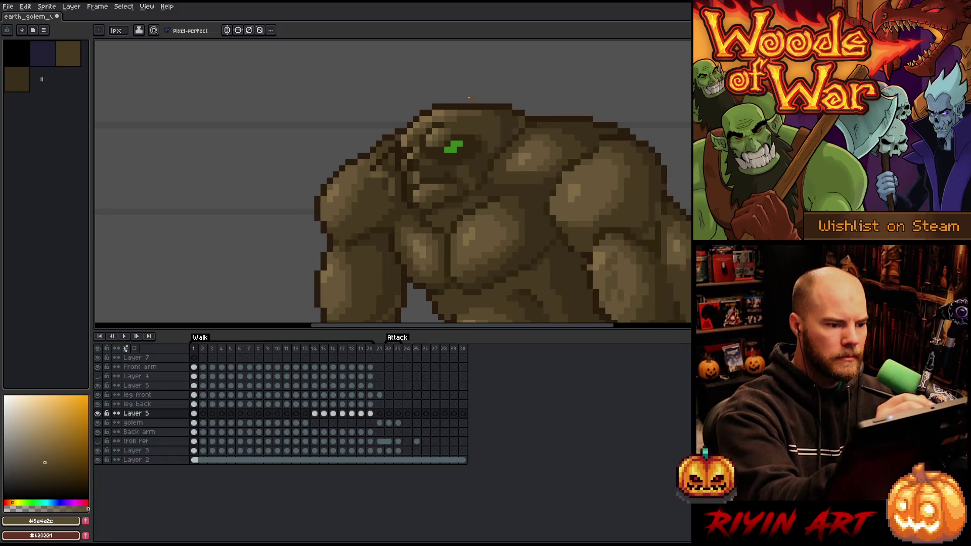
pyautogui.keyDown('alt'); pyautogui.click(455, 109); pyautogui.keyUp('alt')
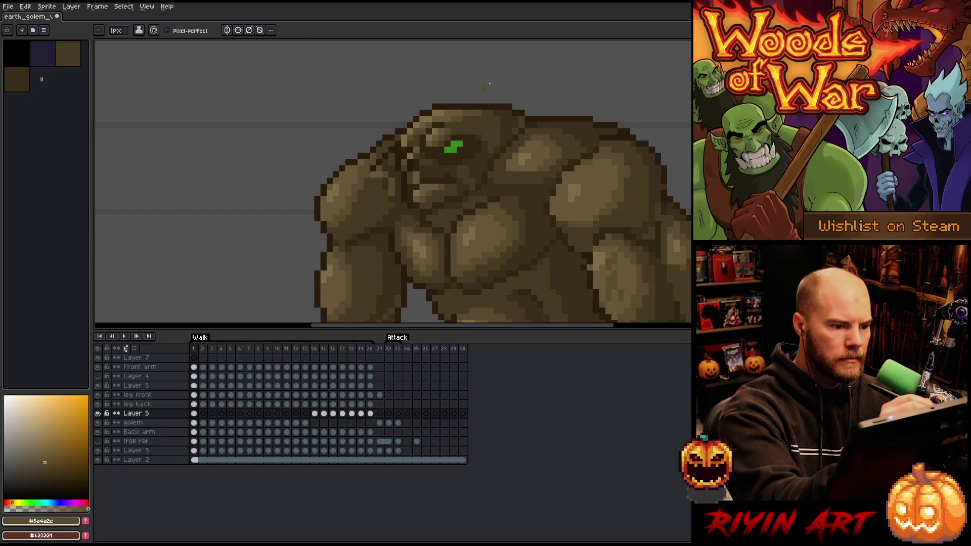
pyautogui.press('Left')
pyautogui.press('Right')
pyautogui.press('Left')
pyautogui.press('Right')
pyautogui.press('Left')
pyautogui.press('Right')
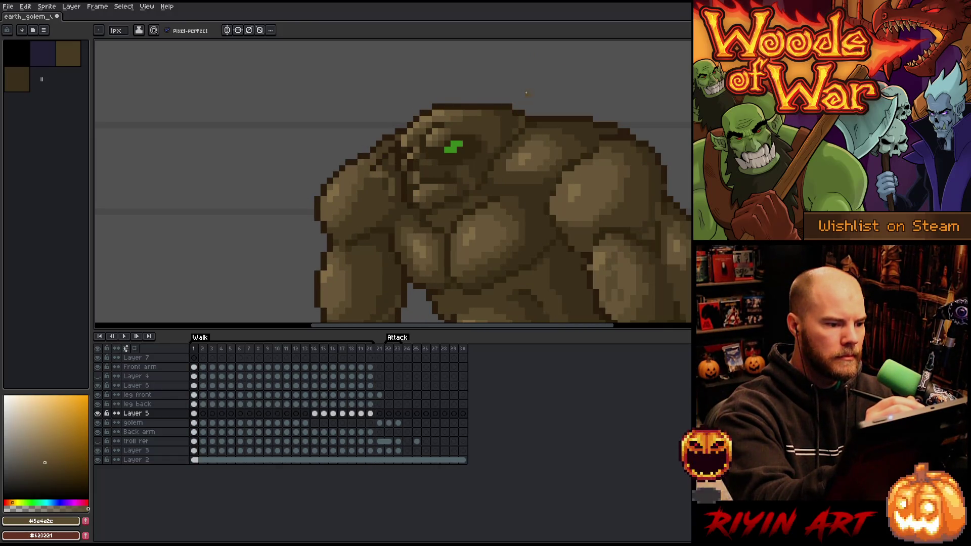
pyautogui.press('Left')
pyautogui.press('Right')
pyautogui.keyDown('alt'); pyautogui.click(396, 137); pyautogui.keyUp('alt')
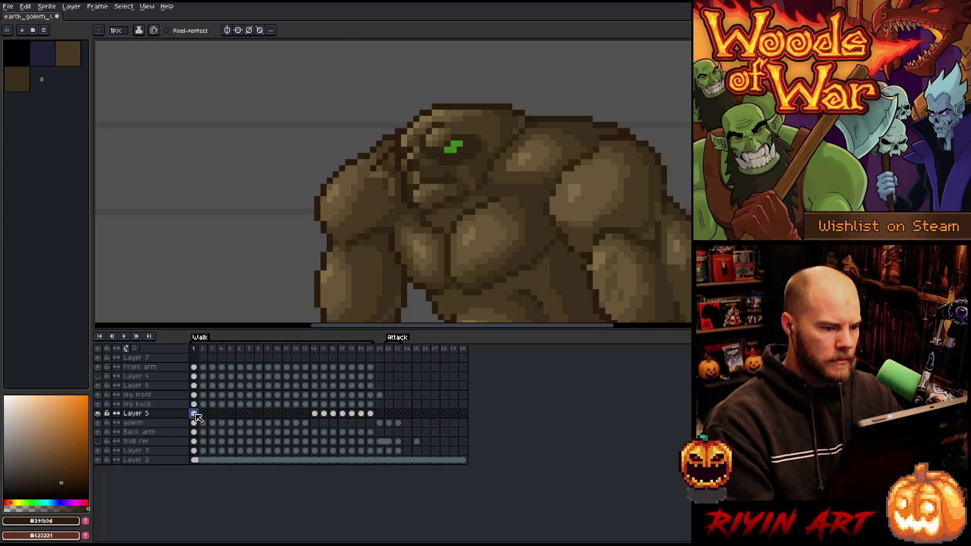
# - Select the golem's head and nudge it one pixel left on walk frame 2
pyautogui.press('m')
pyautogui.moveTo(311, 82)
pyautogui.mouseDown()
pyautogui.moveTo(455, 223)
pyautogui.moveTo(475, 223)
pyautogui.mouseUp()
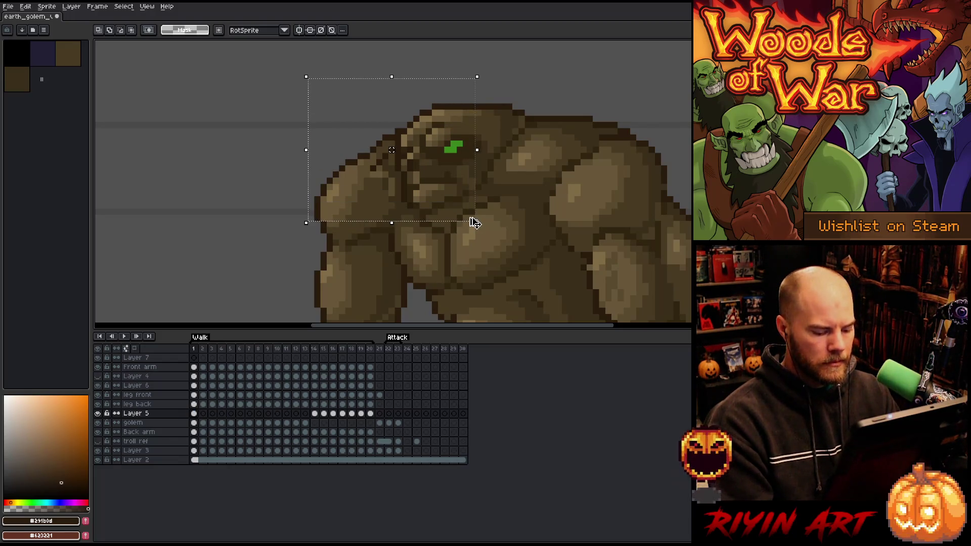
pyautogui.press('.')
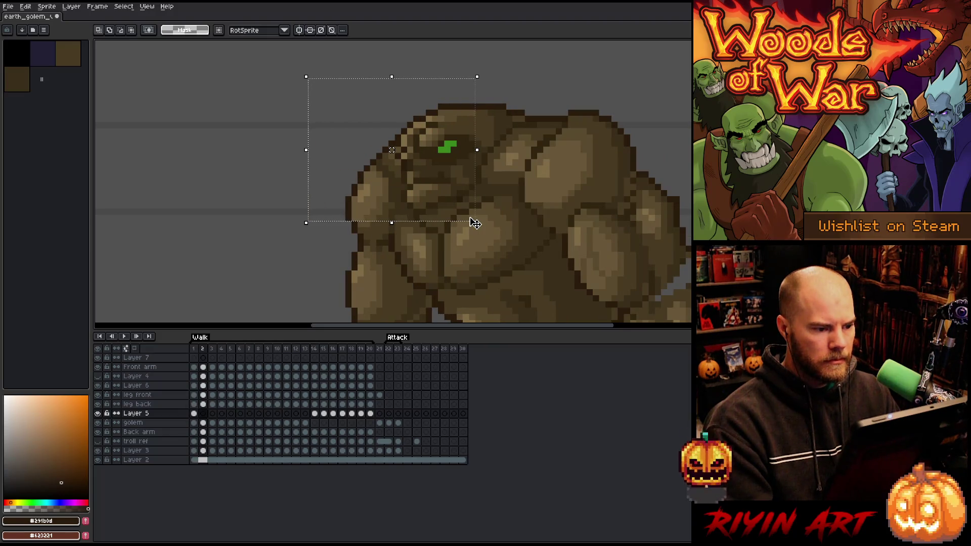
pyautogui.press(',')
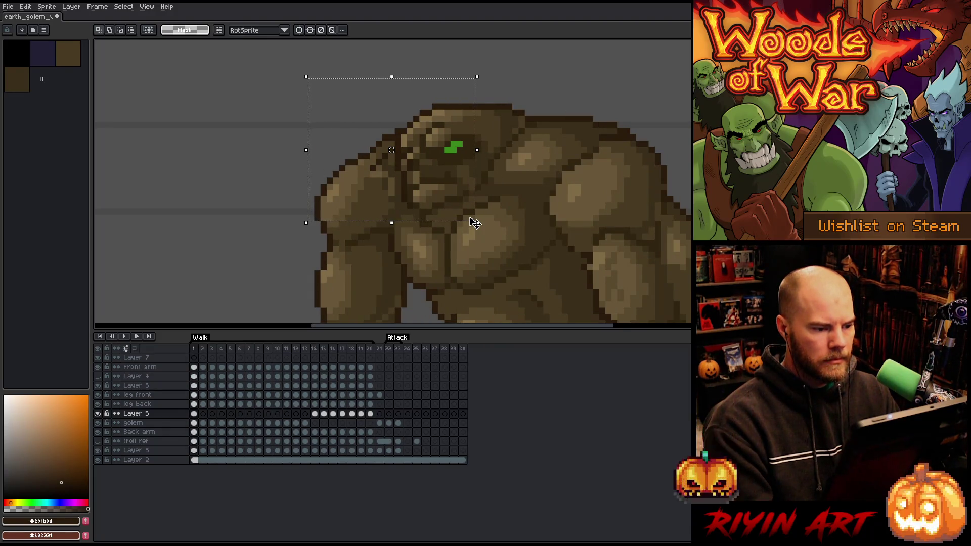
pyautogui.press('.')
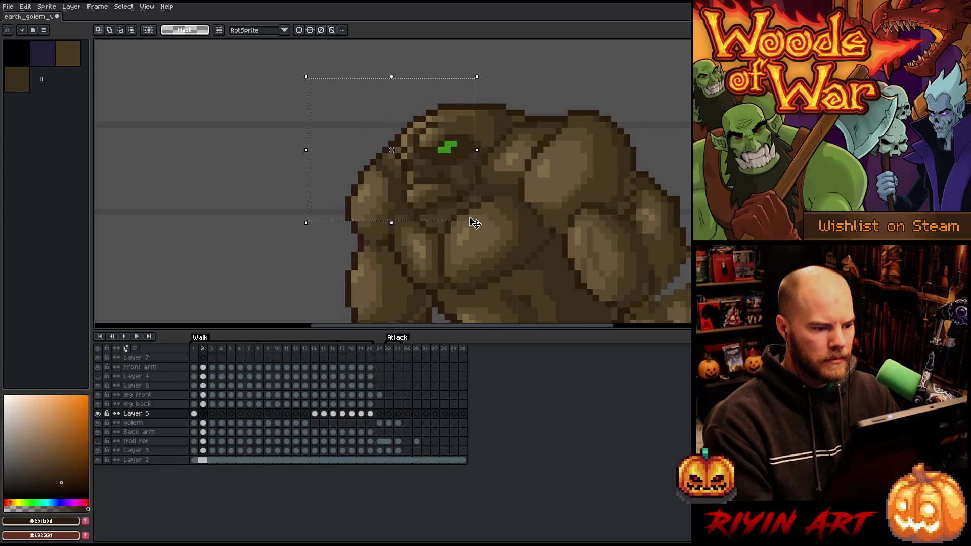
pyautogui.click(474, 223)
pyautogui.press('Left')
pyautogui.press('.')
pyautogui.press('.')
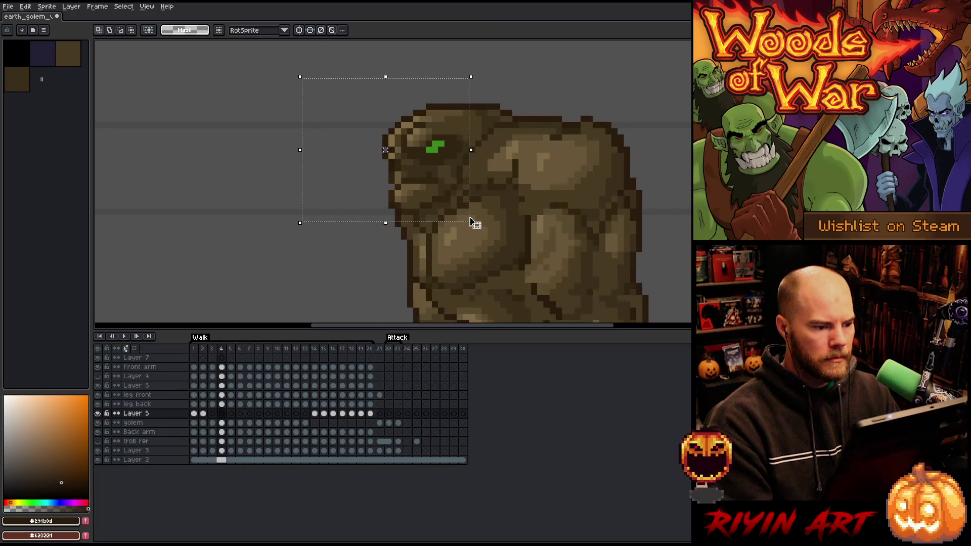
# - Play the walk cycle, zoom out, and give the canvas more room above the timeline
pyautogui.press('.')
pyautogui.press('.')
pyautogui.press('.')
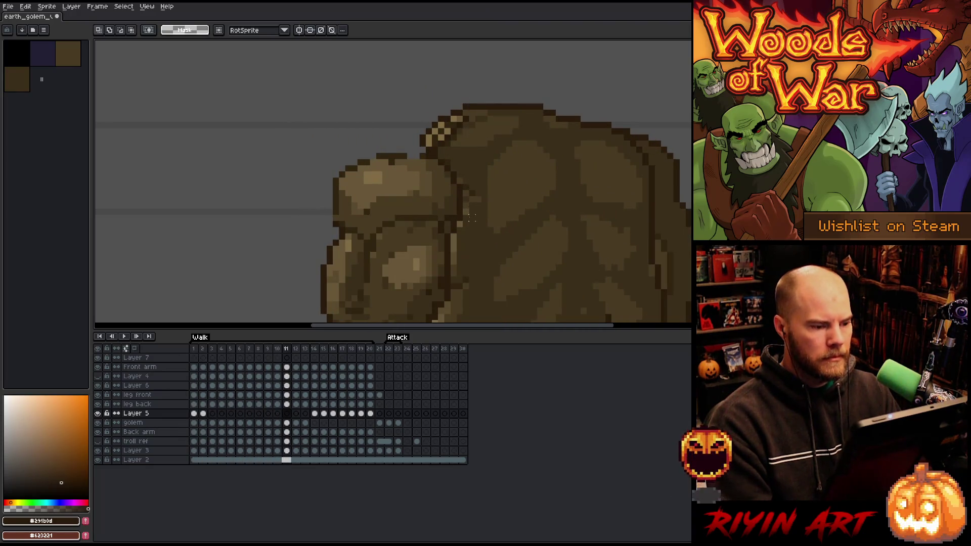
pyautogui.press('Return')
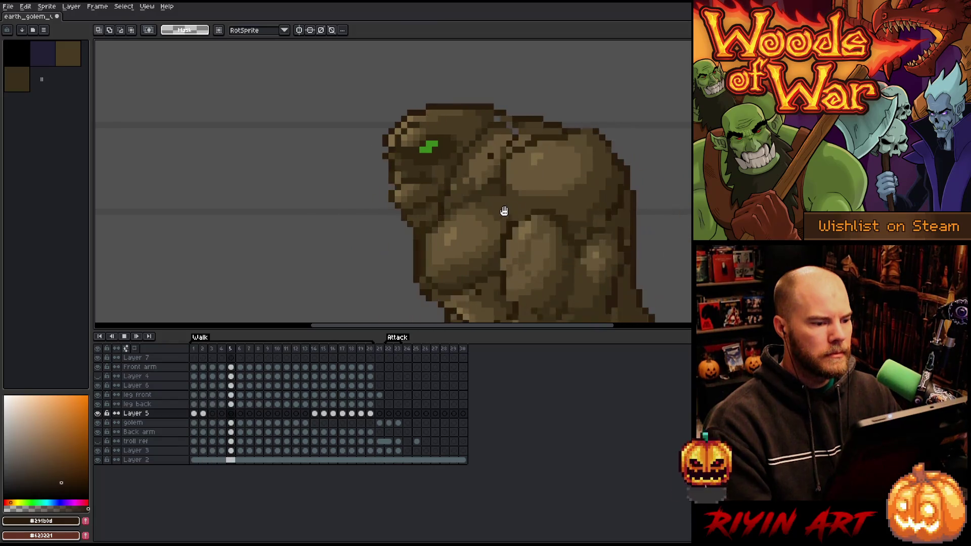
pyautogui.scroll(-2, 503, 210)
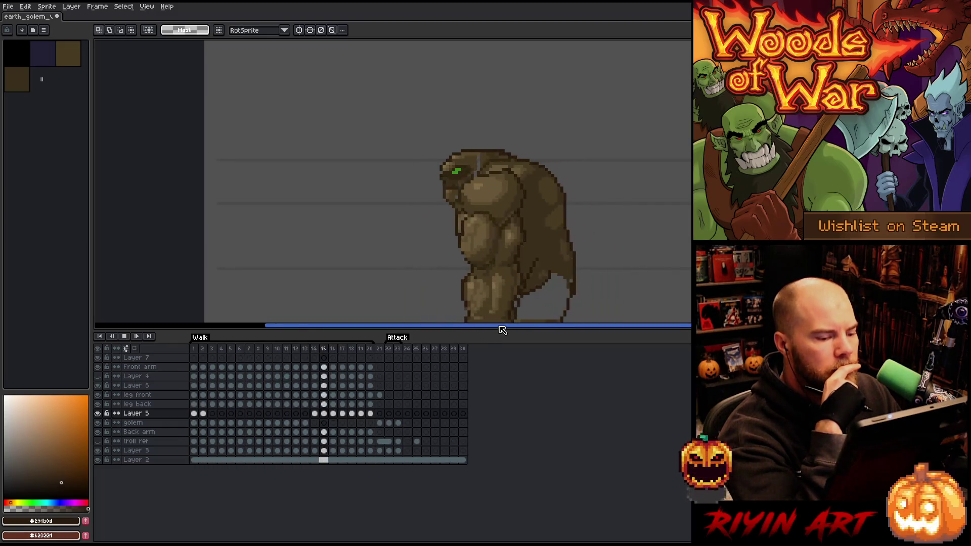
pyautogui.moveTo(500, 328); pyautogui.dragTo(541, 337)
pyautogui.scroll(3, 459, 246)
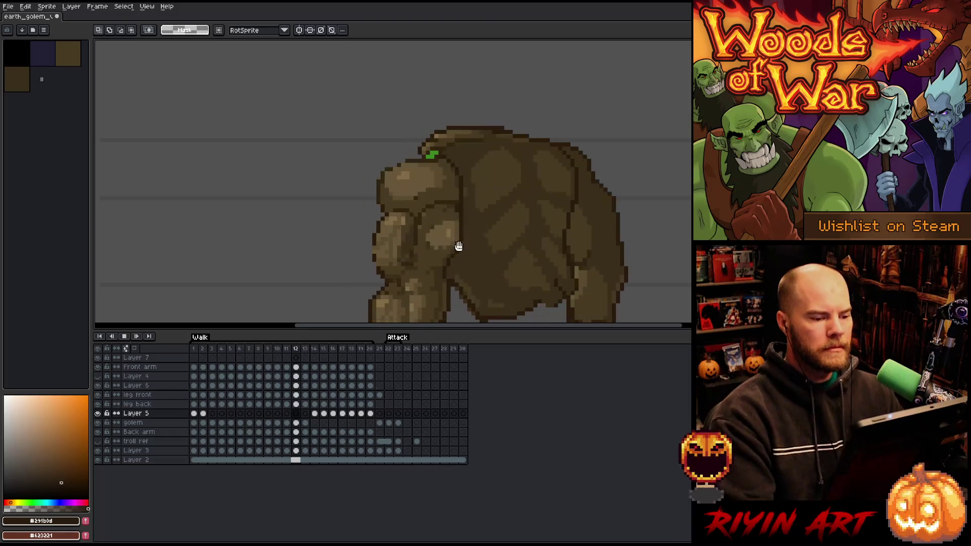
pyautogui.moveTo(505, 332); pyautogui.dragTo(506, 402)
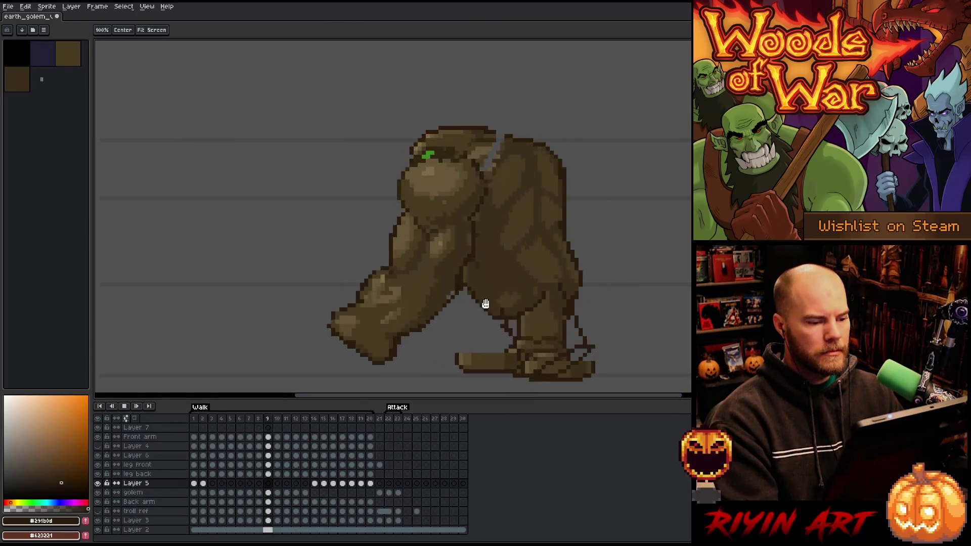
pyautogui.press('v')
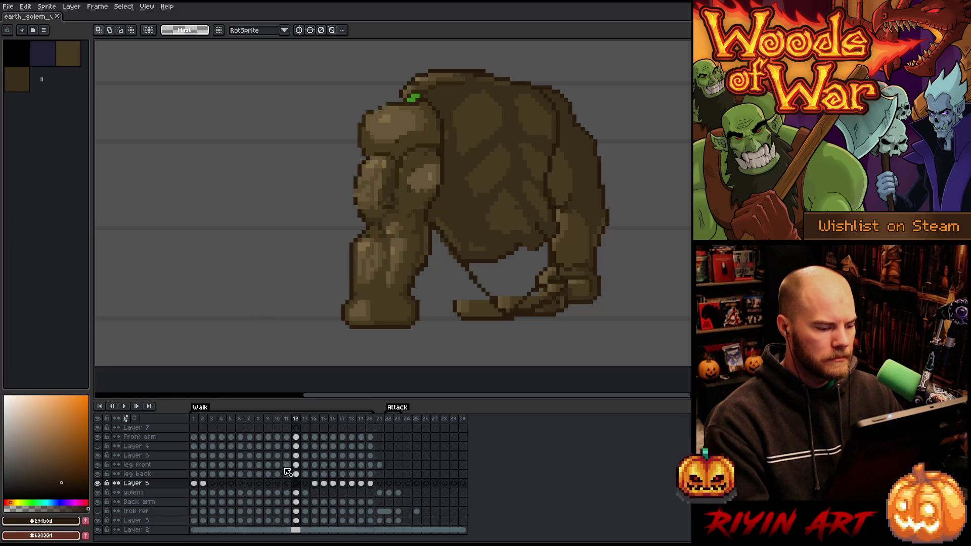
# - Select the leg layers, then change the duration of walk frames 1–20 in Frame Properties
pyautogui.click(147, 476)
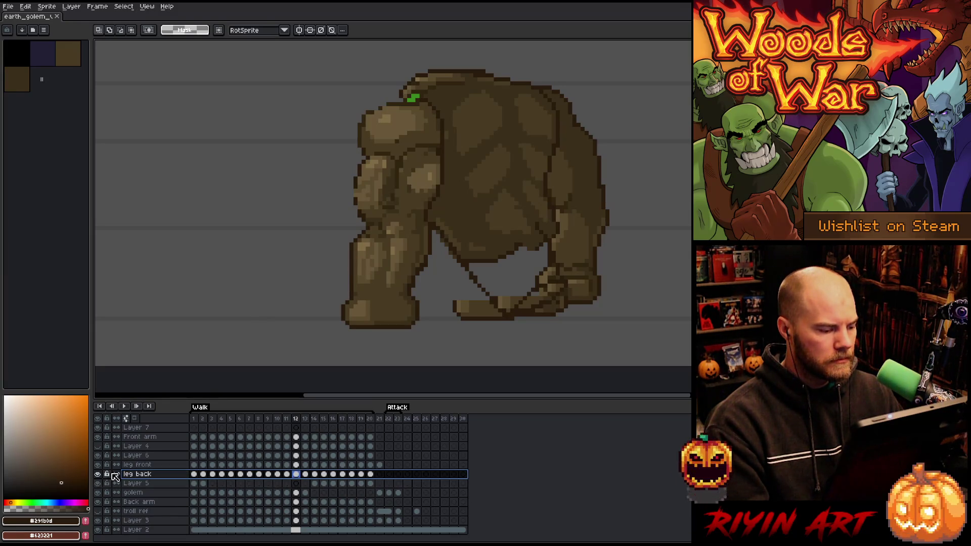
pyautogui.click(130, 467)
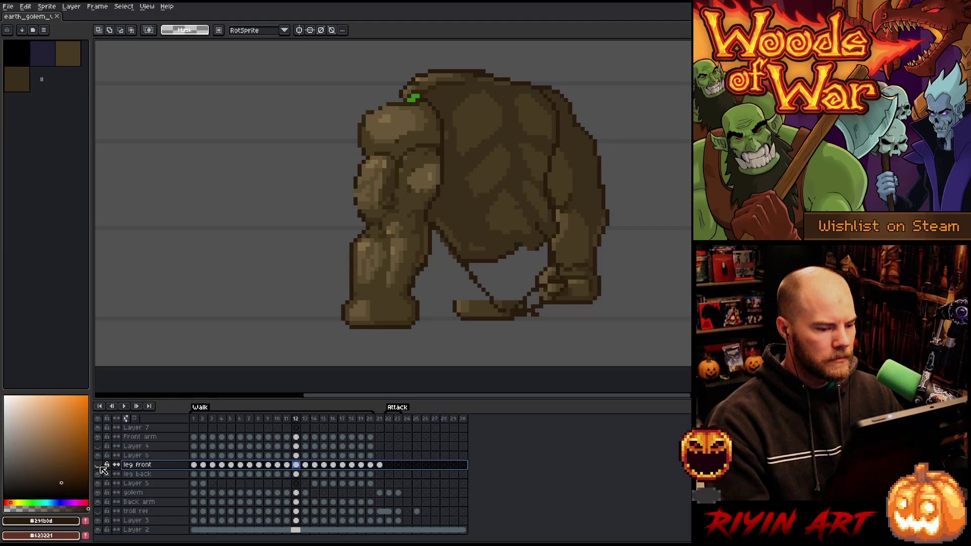
pyautogui.press('Return')
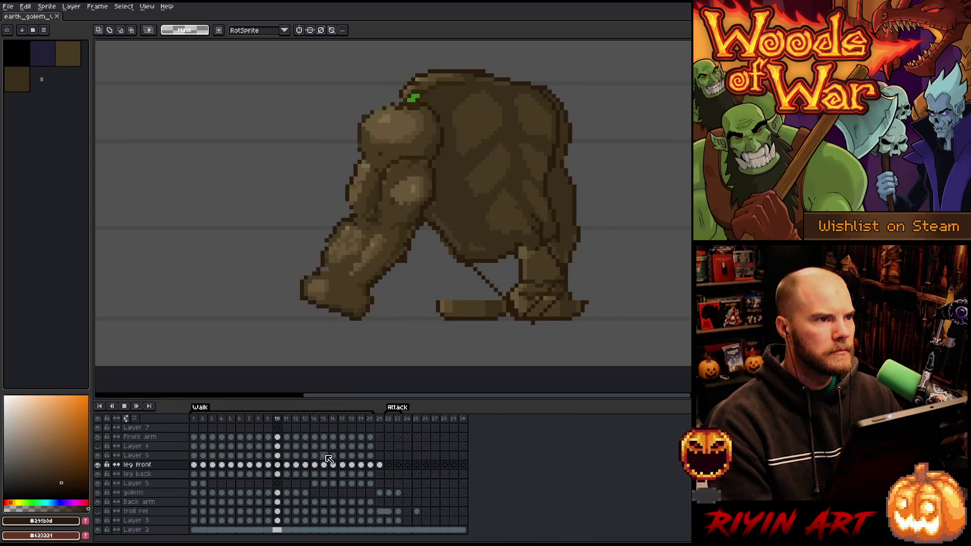
pyautogui.moveTo(370, 419); pyautogui.dragTo(201, 424)
pyautogui.rightClick(195, 422)
pyautogui.click(211, 428)
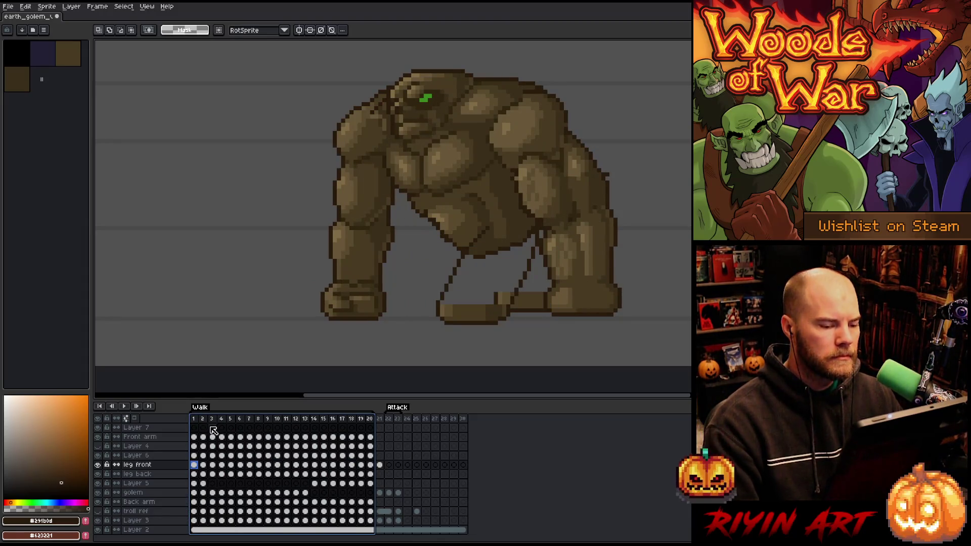
pyautogui.press('Return')
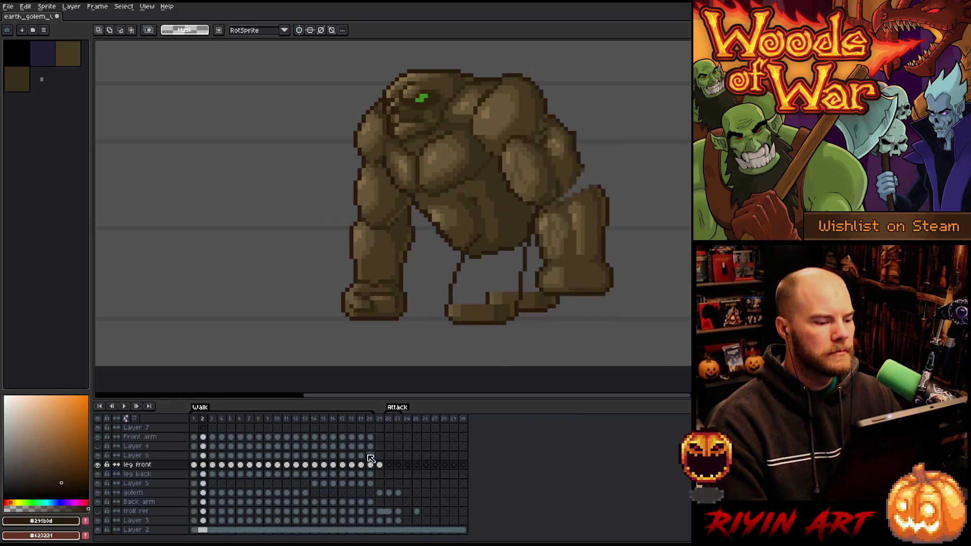
# - Retime frames 1–20 again through Frame Properties and replay the walk to judge the pacing
pyautogui.moveTo(372, 420); pyautogui.dragTo(182, 415)
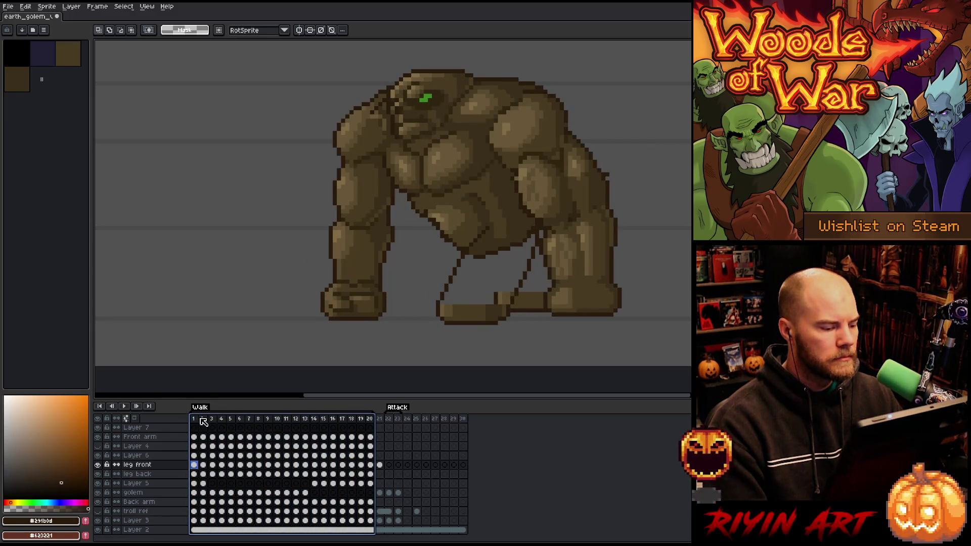
pyautogui.rightClick(202, 419)
pyautogui.press('p')
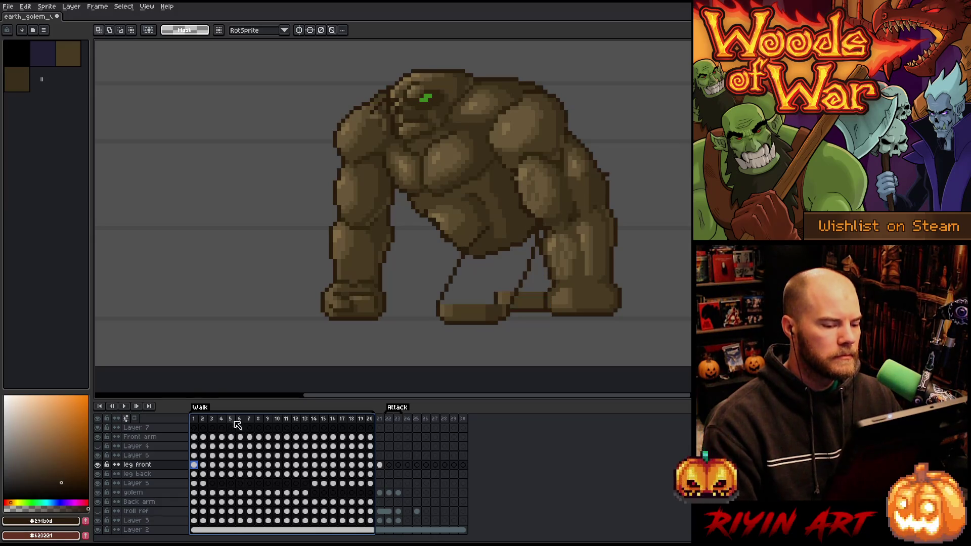
pyautogui.press('Return')
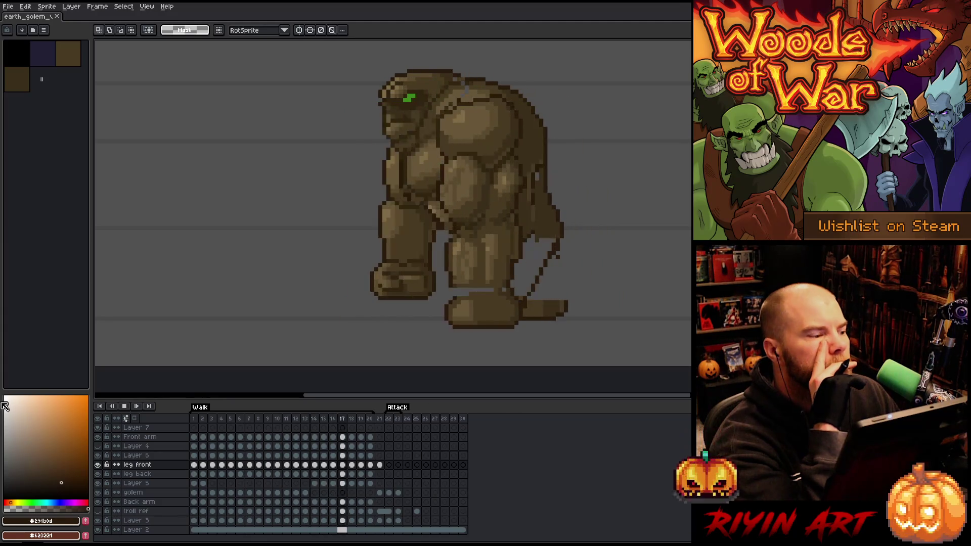
pyautogui.click(8, 6)
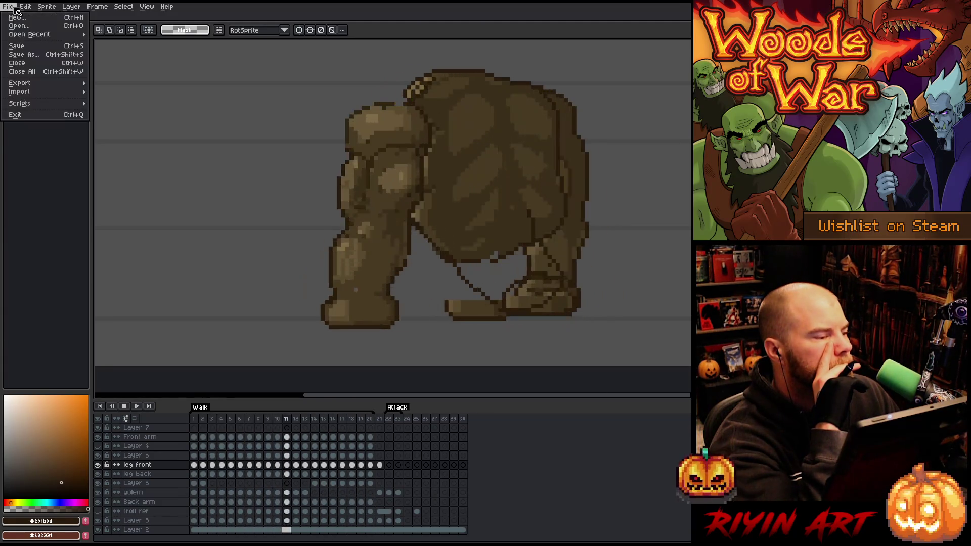
# - Open the witch_doctor sprite from recent files and dock it beside the golem
pyautogui.moveTo(26, 6)
pyautogui.moveTo(81, 34)
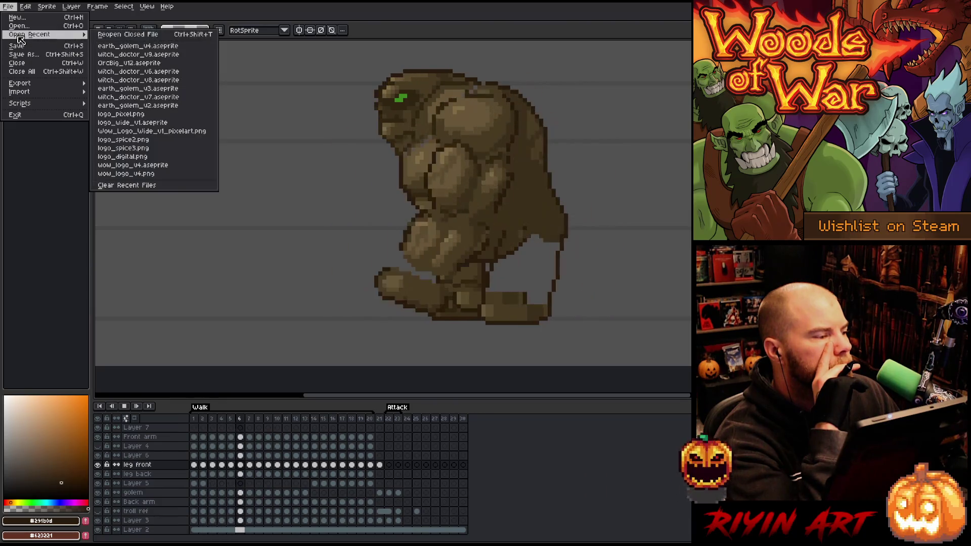
pyautogui.click(126, 54)
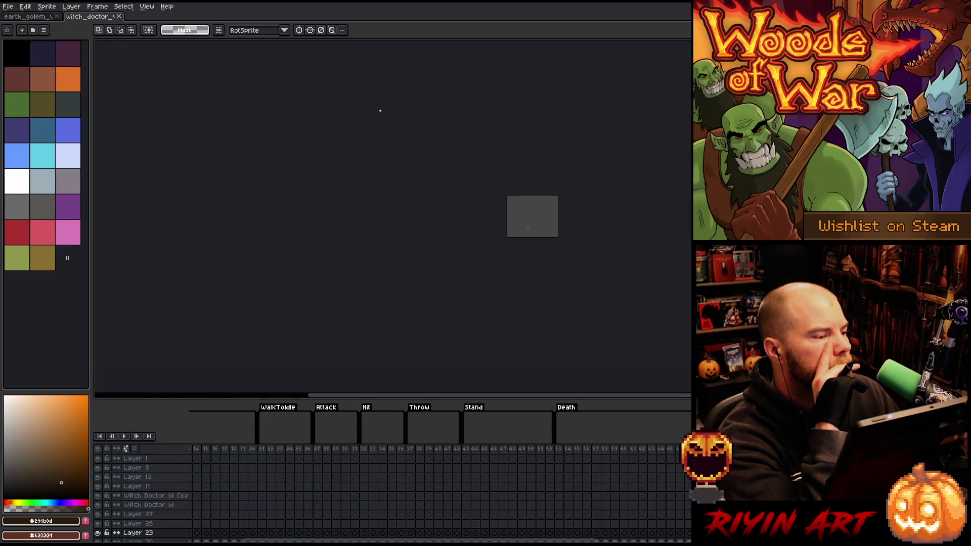
pyautogui.moveTo(97, 21); pyautogui.dragTo(101, 86)
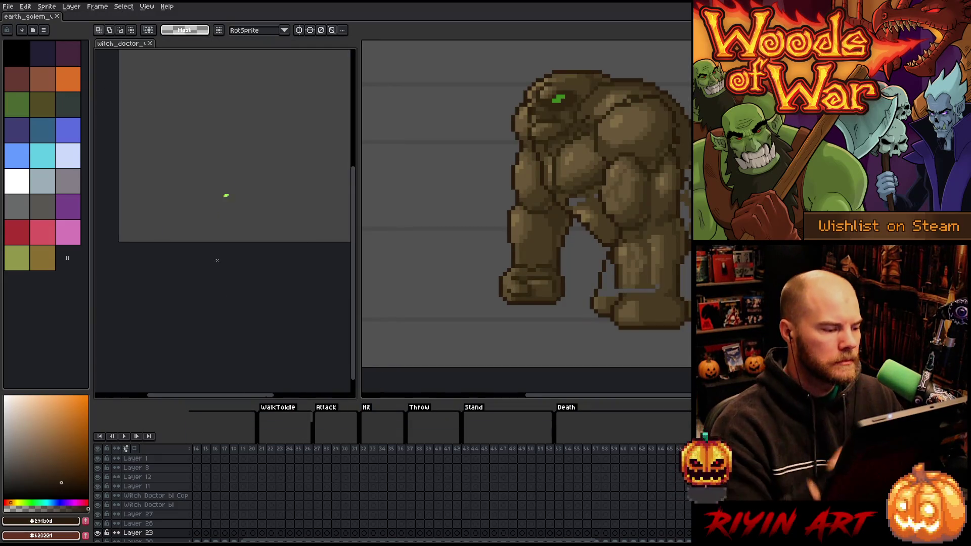
# - Show witch doctor frame 53, zoom and center it, then play its animation
pyautogui.click(562, 449)
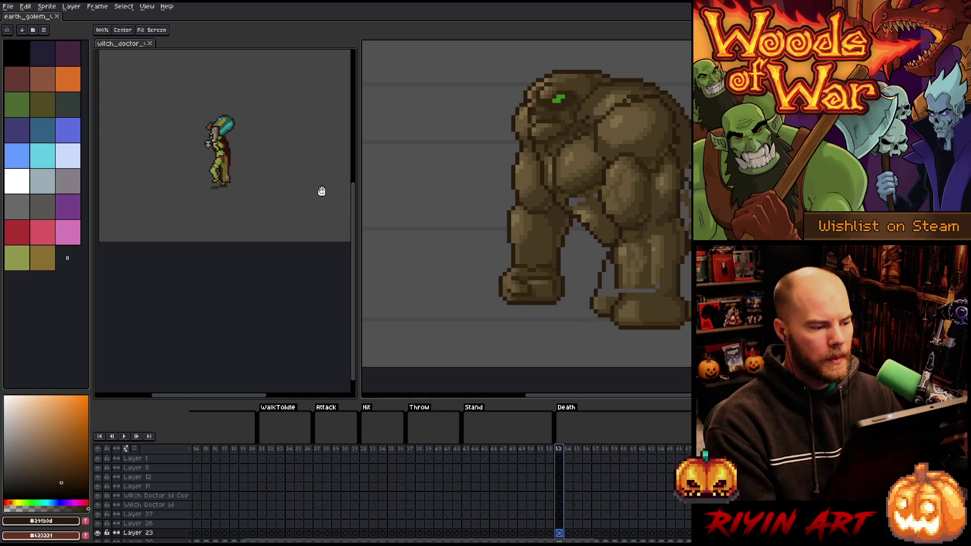
pyautogui.scroll(4, 300, 187)
pyautogui.moveTo(187, 257); pyautogui.dragTo(310, 251)
pyautogui.click(310, 251)
pyautogui.press('Return')
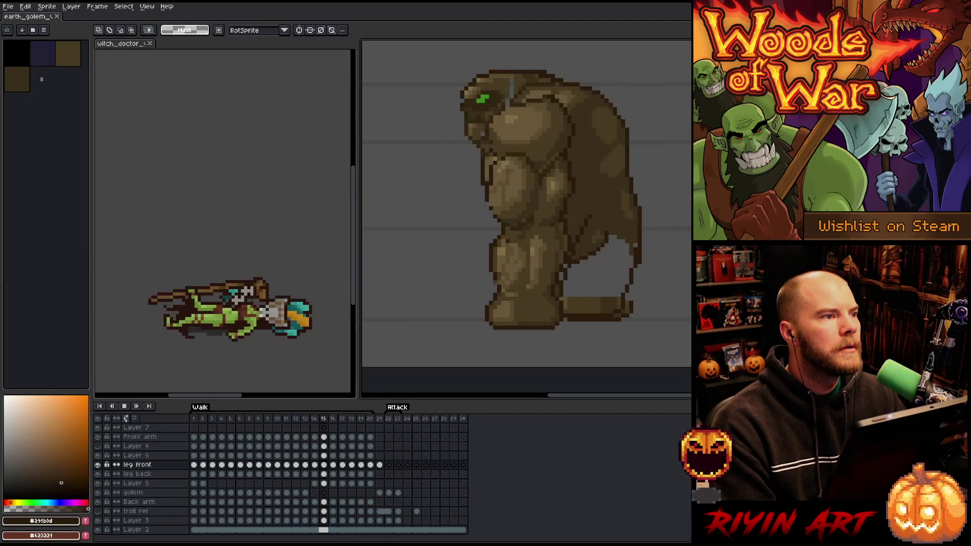